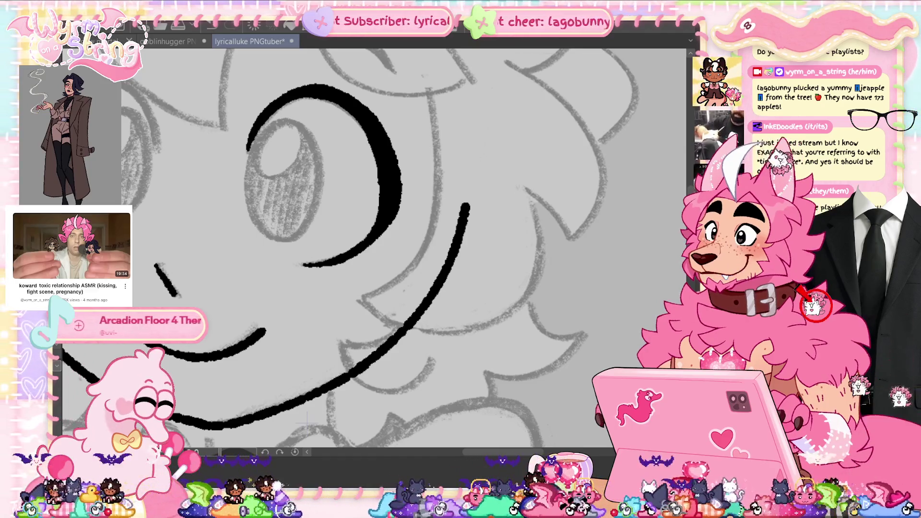
- Fit the whole fairy sketch in the window with Ctrl+0
key("ctrl+0")
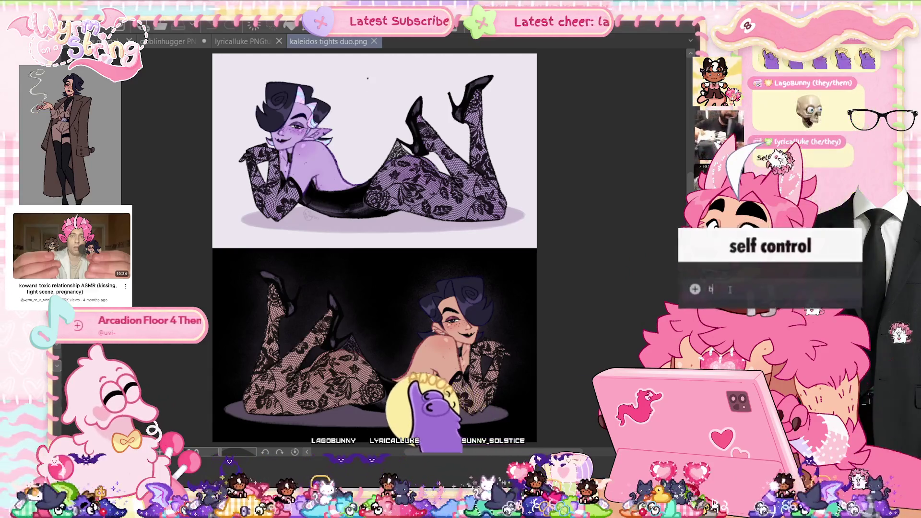
scroll(374, 144, "up", 5)
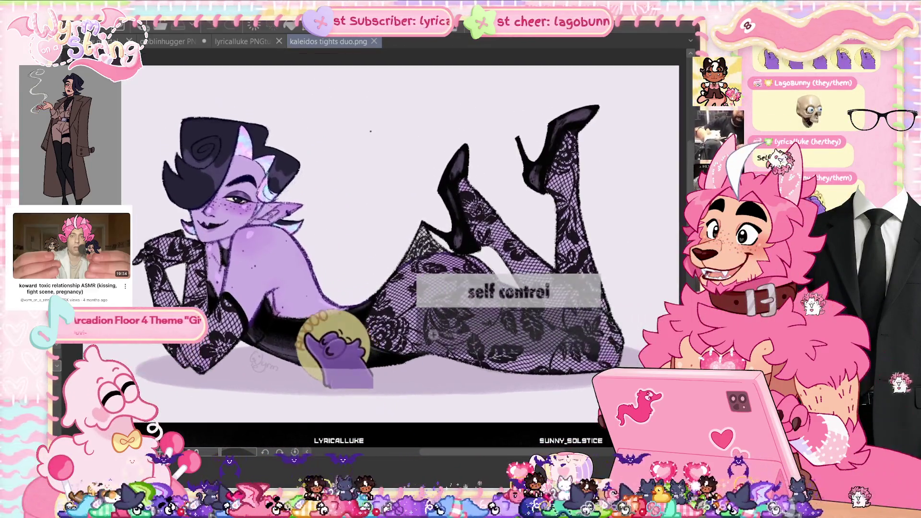
scroll(370, 131, "up", 3)
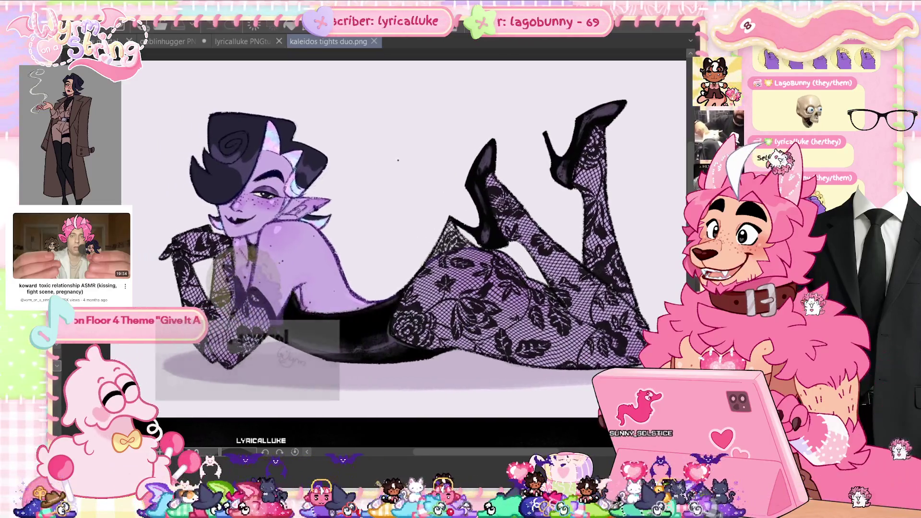
scroll(403, 226, "down", 2)
scroll(403, 141, "down", 1)
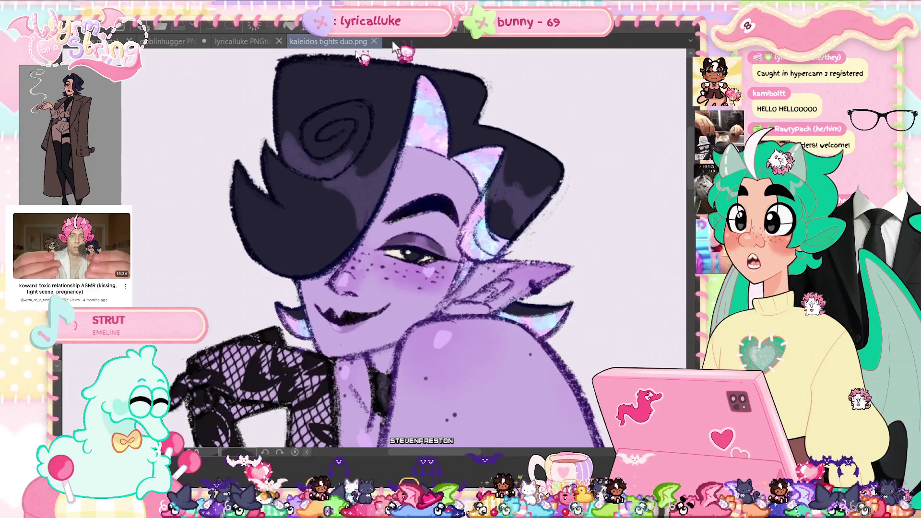
left_click(250, 41)
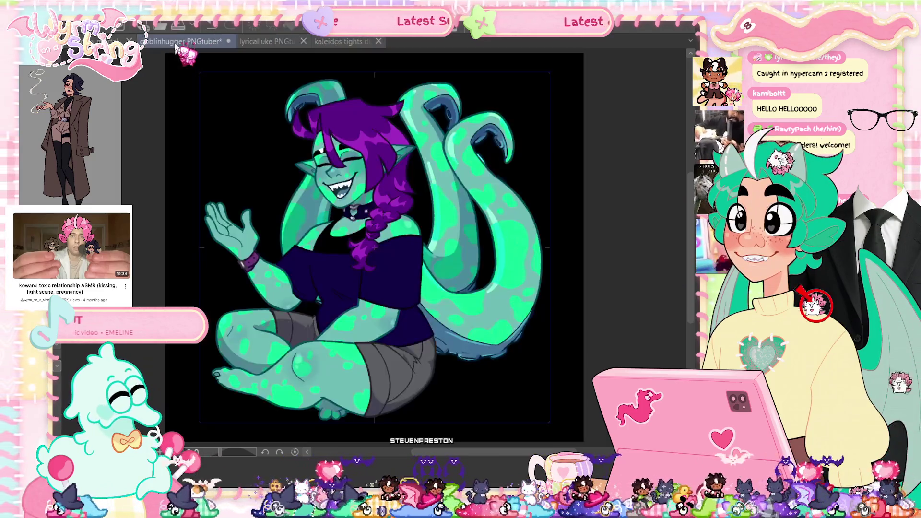
left_click(175, 41)
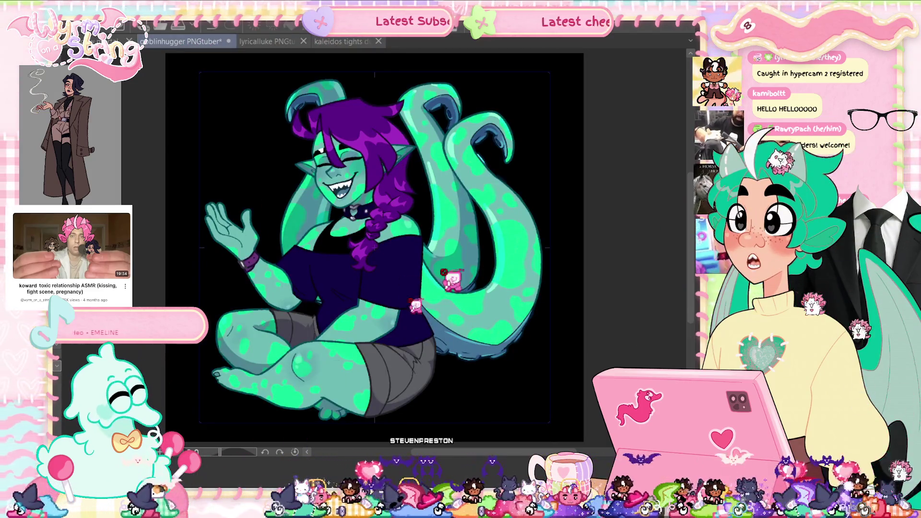
left_click(329, 42)
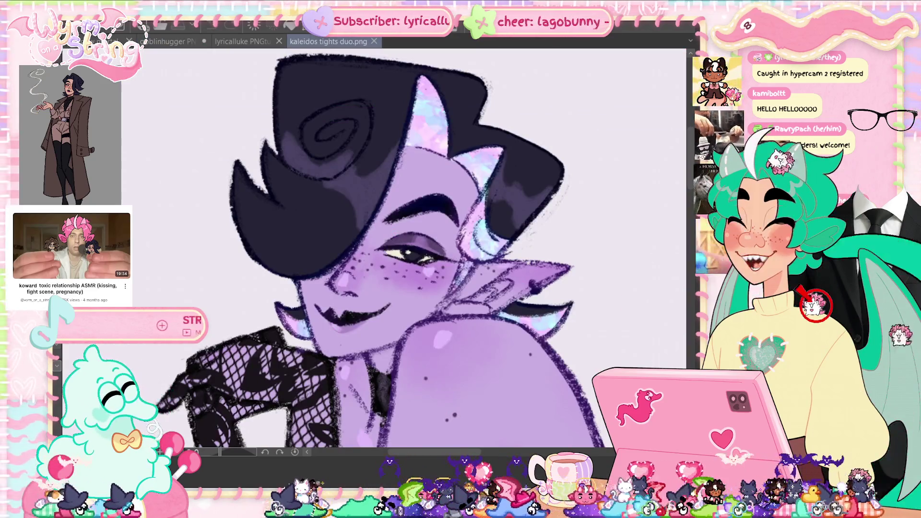
key("ctrl+0")
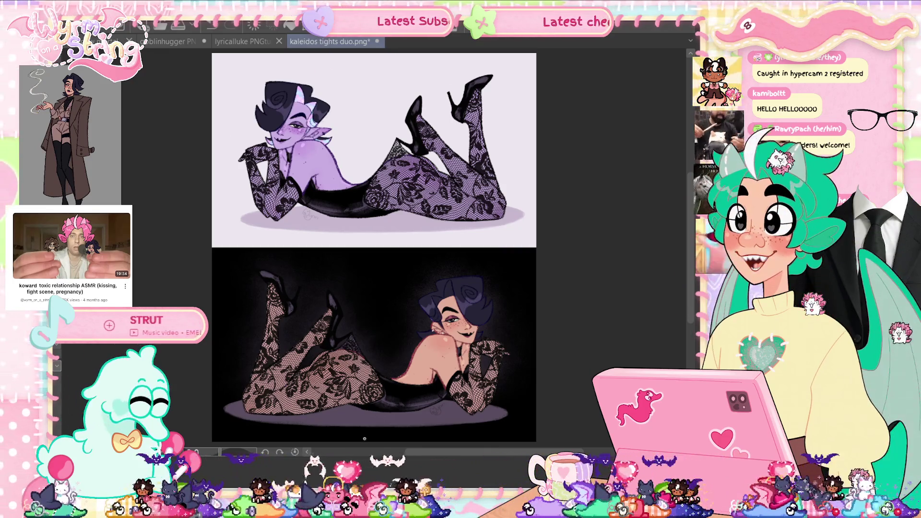
left_click(260, 87)
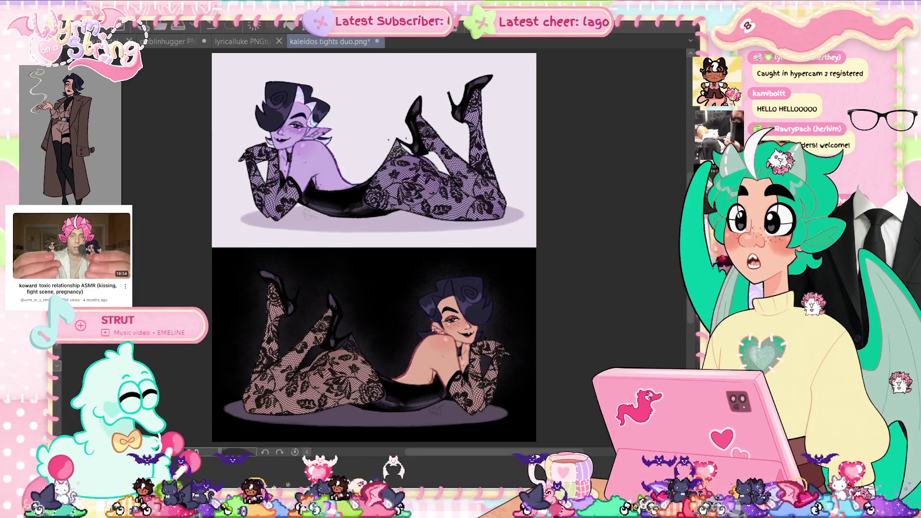
scroll(357, 130, "up", 5)
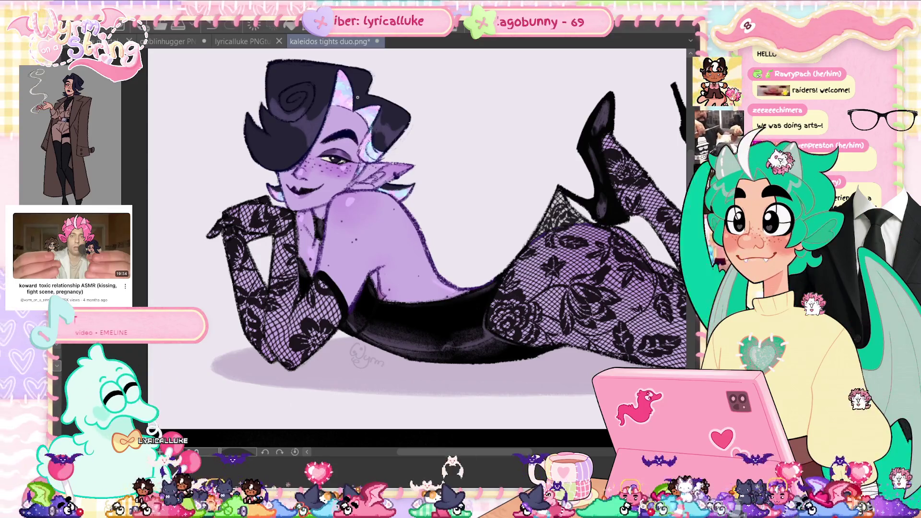
left_click_drag(464, 455, 480, 453)
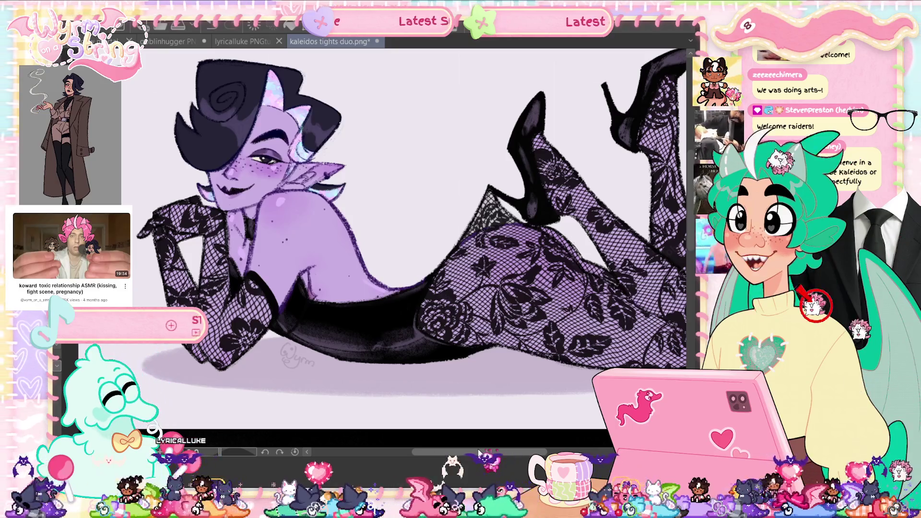
scroll(479, 454, "left", 2)
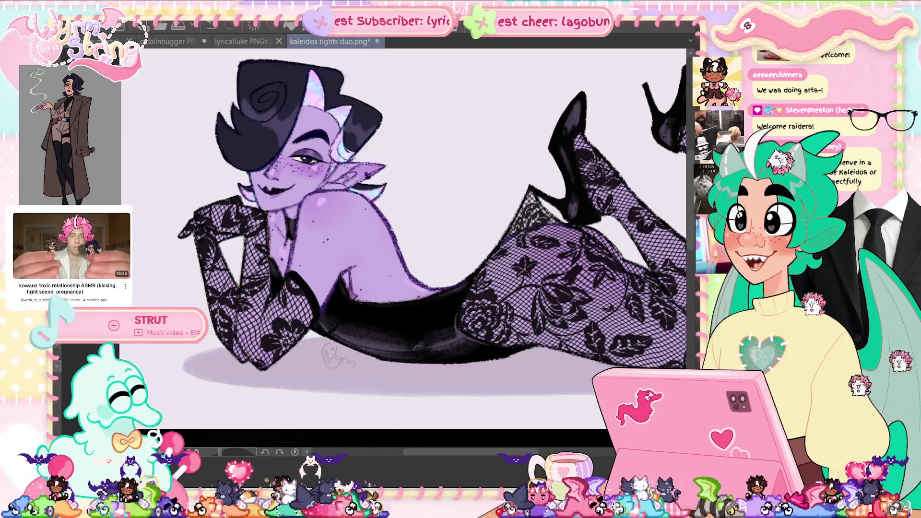
scroll(499, 417, "right", 3)
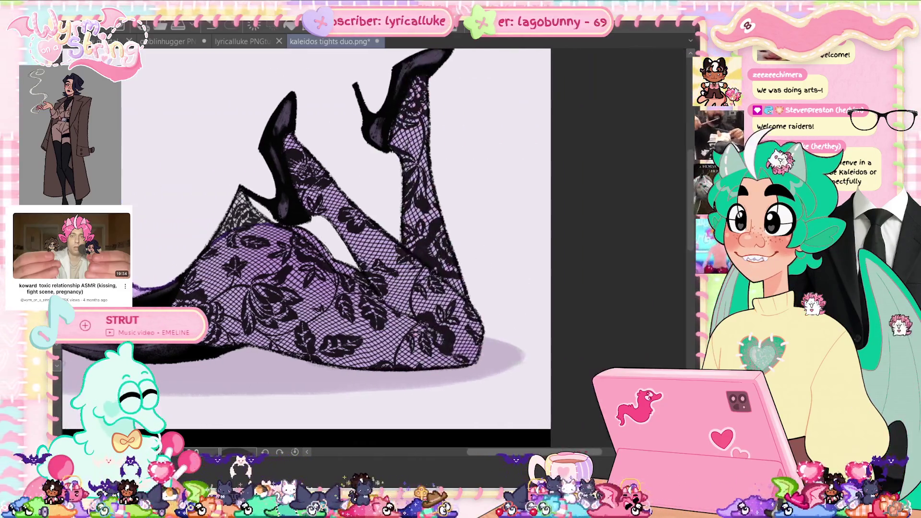
scroll(498, 417, "down", 4)
scroll(339, 259, "down", 5)
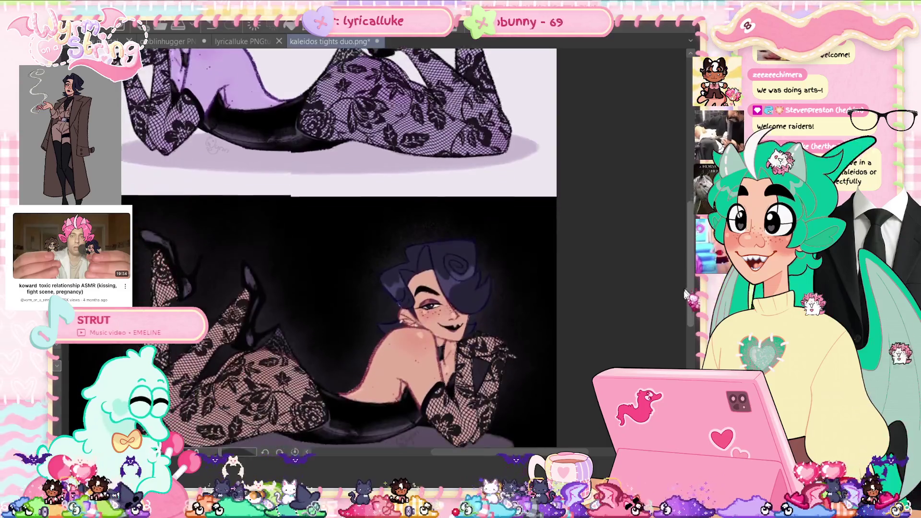
scroll(339, 259, "up", 2)
scroll(471, 280, "up", 1)
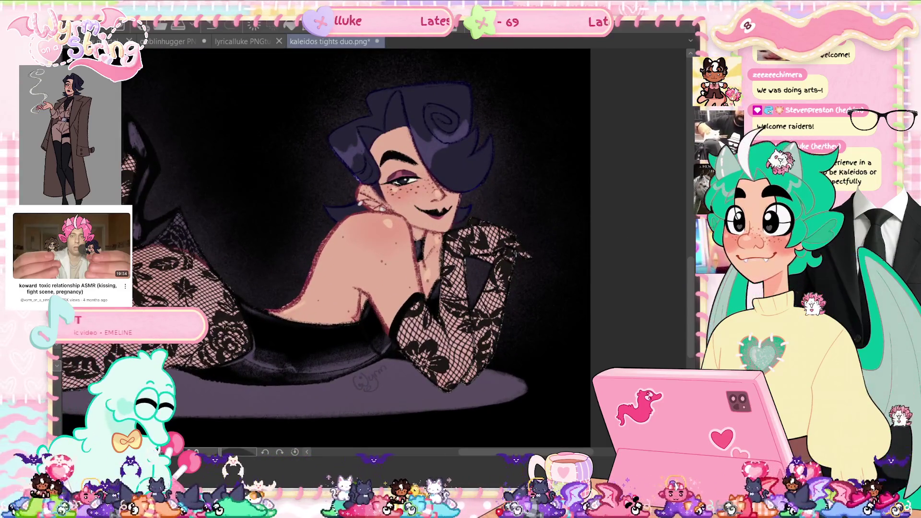
scroll(471, 281, "up", 1)
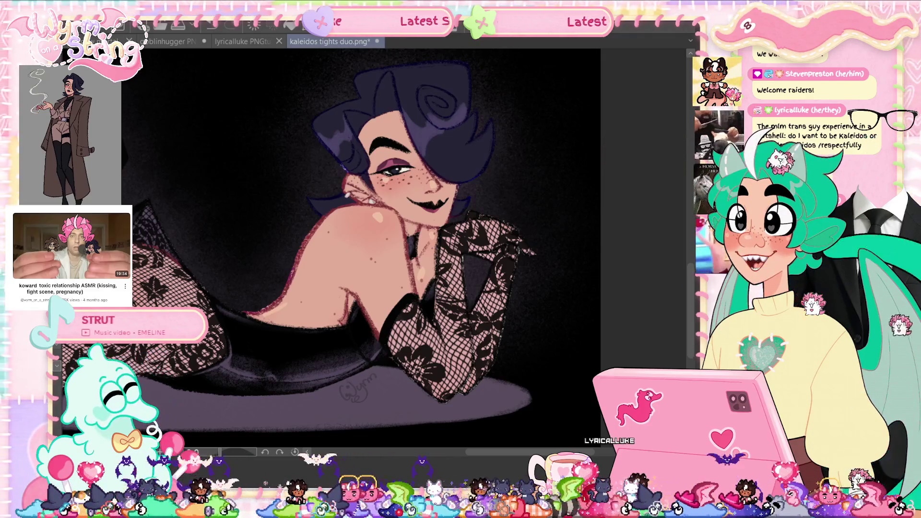
key("ctrl+0")
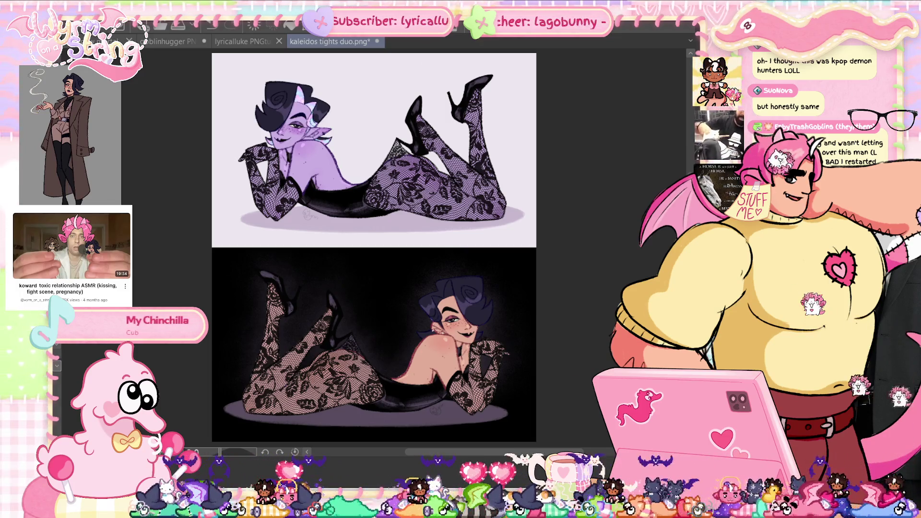
- Switch to the browser showing the VGen Starchild YCH commission page
key("alt+Tab")
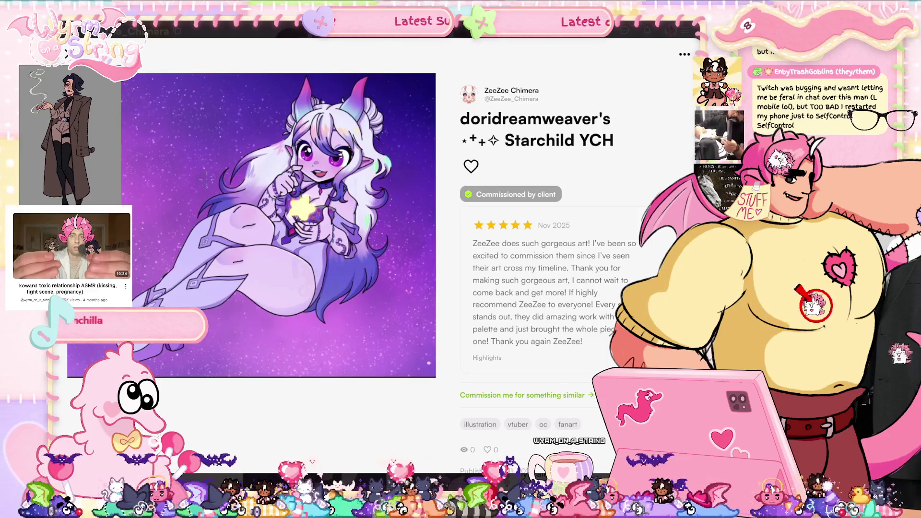
- Zoom and scroll the Starchild YCH page to inspect it, then return to Clip Studio Paint
key("ctrl+plus")
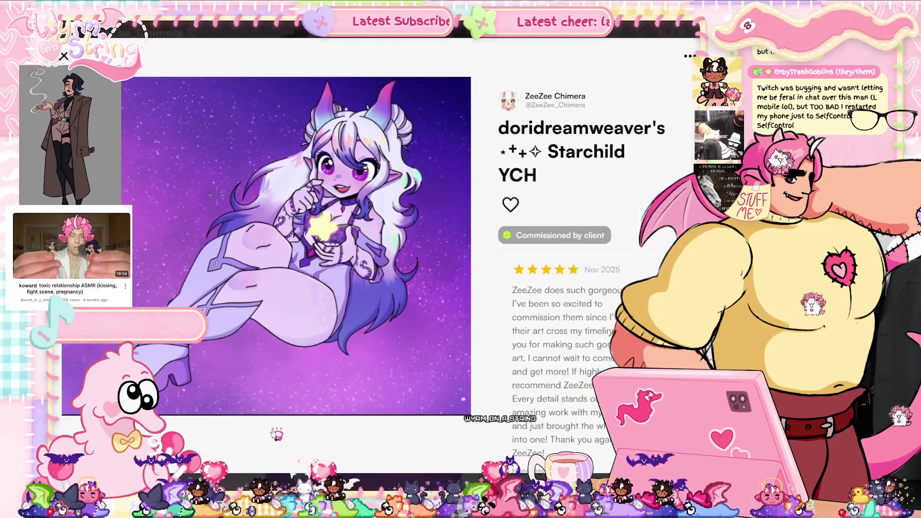
key("ctrl+plus")
key("ctrl+minus")
key("ctrl+plus")
key("ctrl+plus")
key("ctrl+minus")
scroll(263, 374, "down", 1)
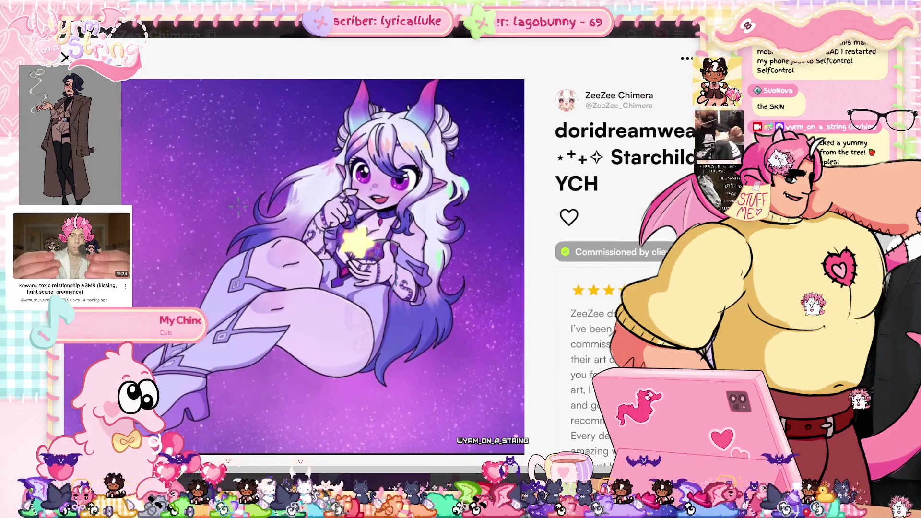
scroll(326, 257, "up", 1)
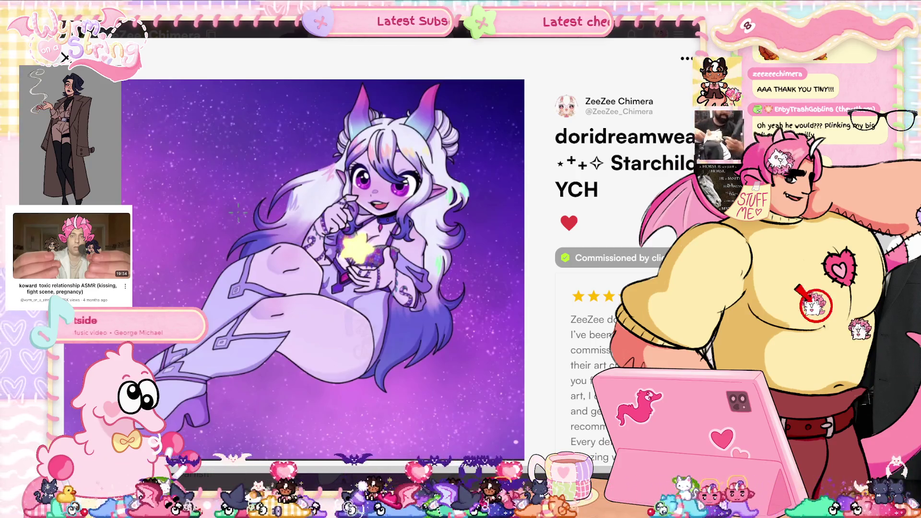
key("alt+Tab")
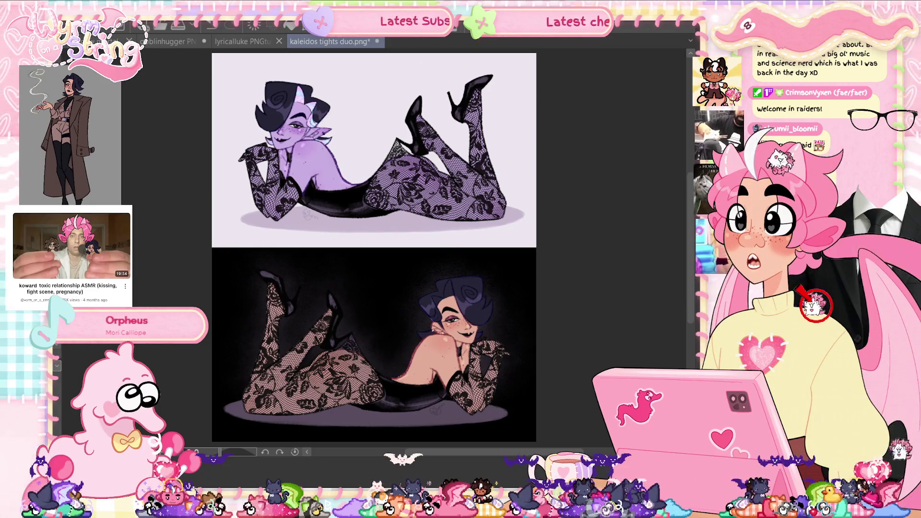
key("ctrl+shift+Tab")
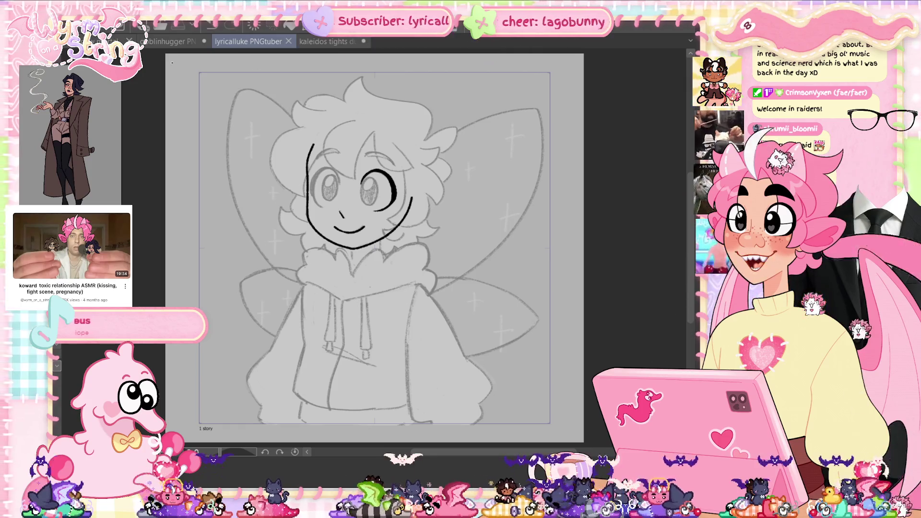
key("ctrl+shift+Tab")
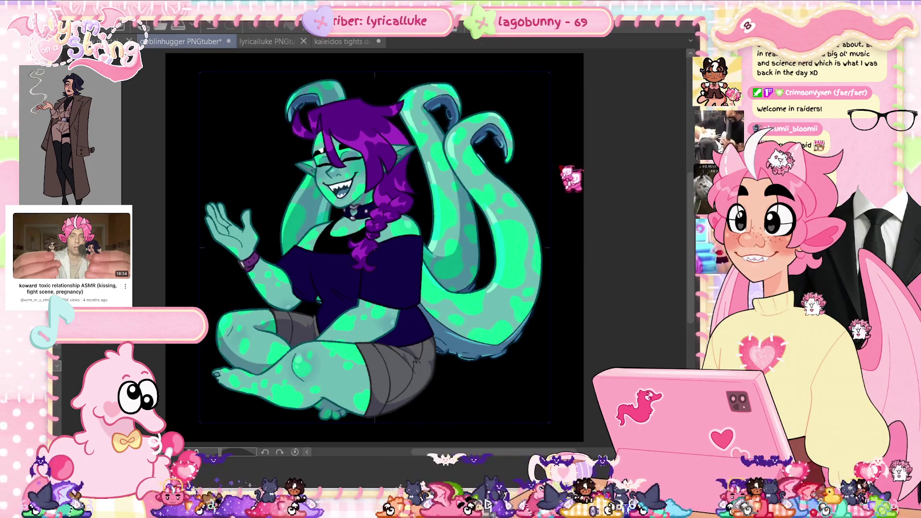
left_click(336, 42)
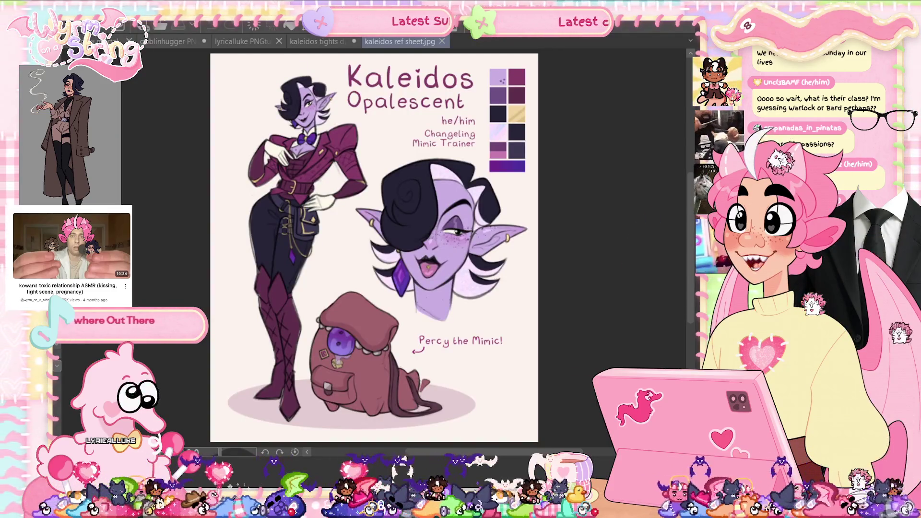
scroll(364, 336, "up", 5)
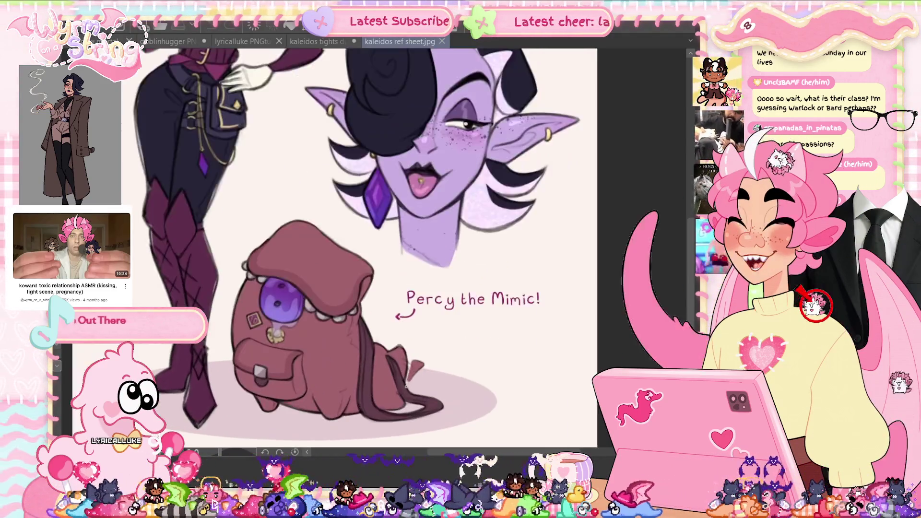
scroll(355, 223, "left", 3)
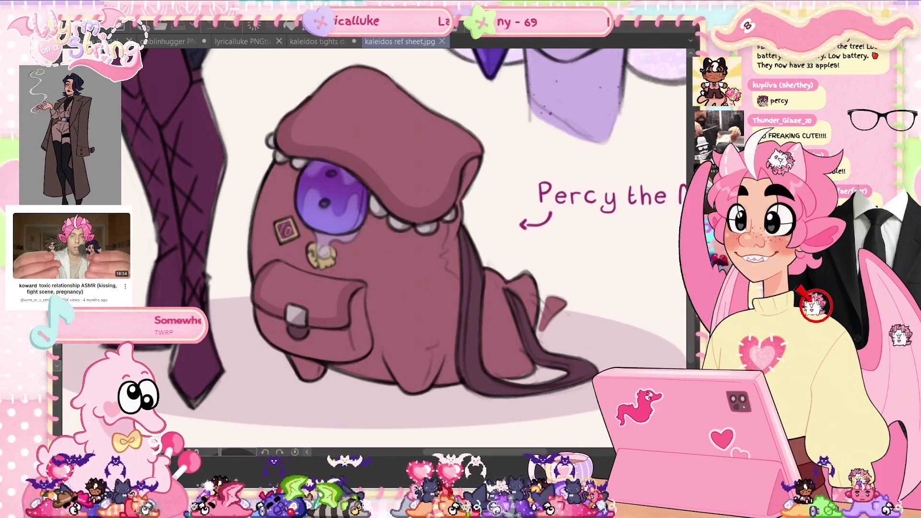
key("ctrl+0")
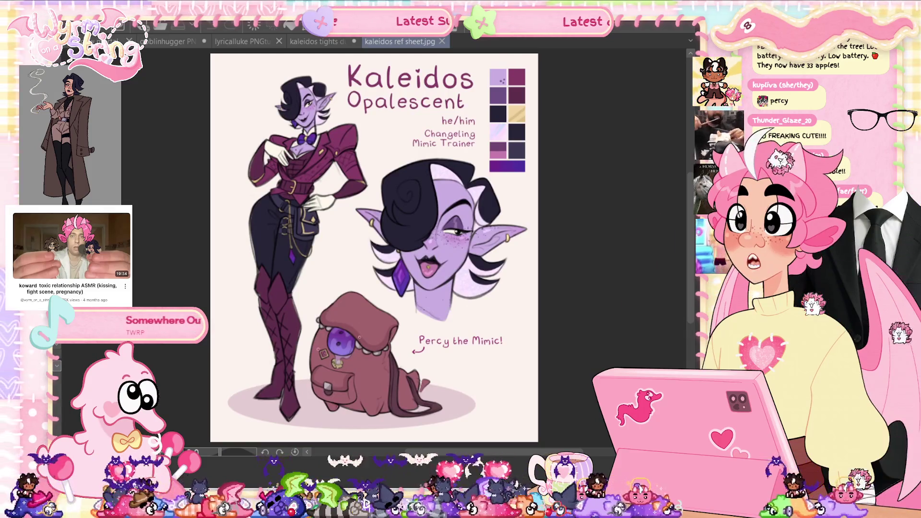
scroll(338, 414, "up", 2)
scroll(343, 408, "up", 2)
scroll(348, 403, "up", 2)
scroll(353, 398, "up", 2)
scroll(353, 398, "up", 1)
scroll(354, 398, "down", 1)
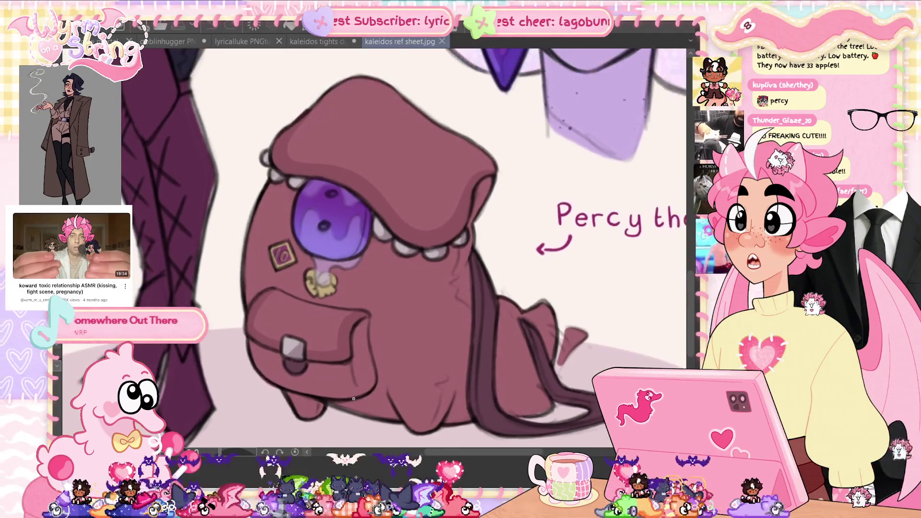
scroll(354, 398, "down", 1)
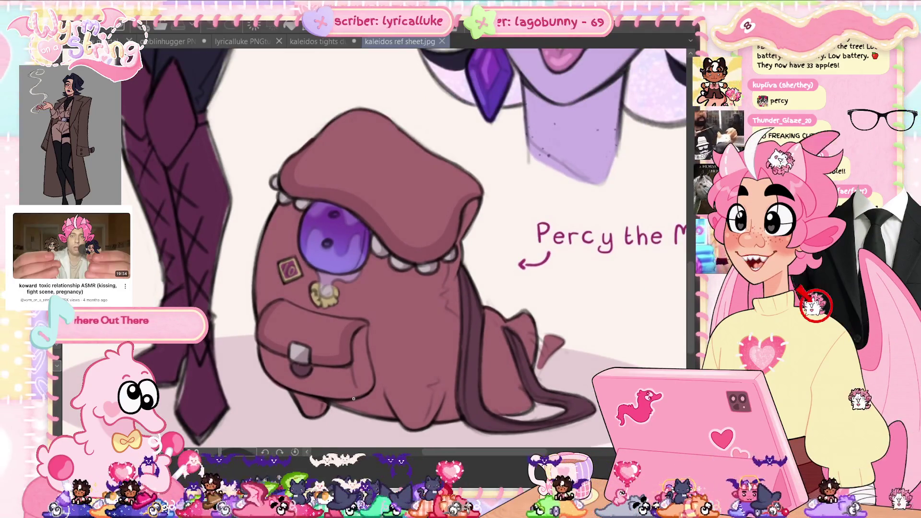
key("ctrl+0")
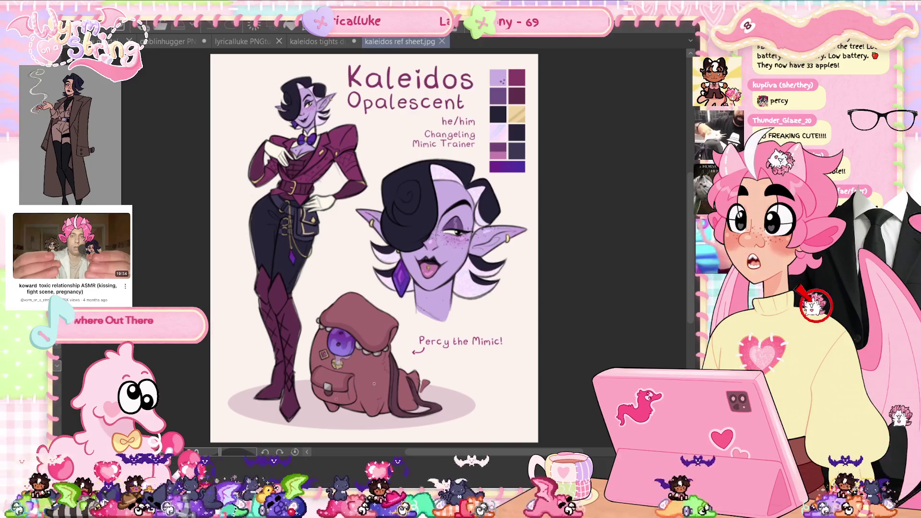
scroll(380, 397, "up", 3)
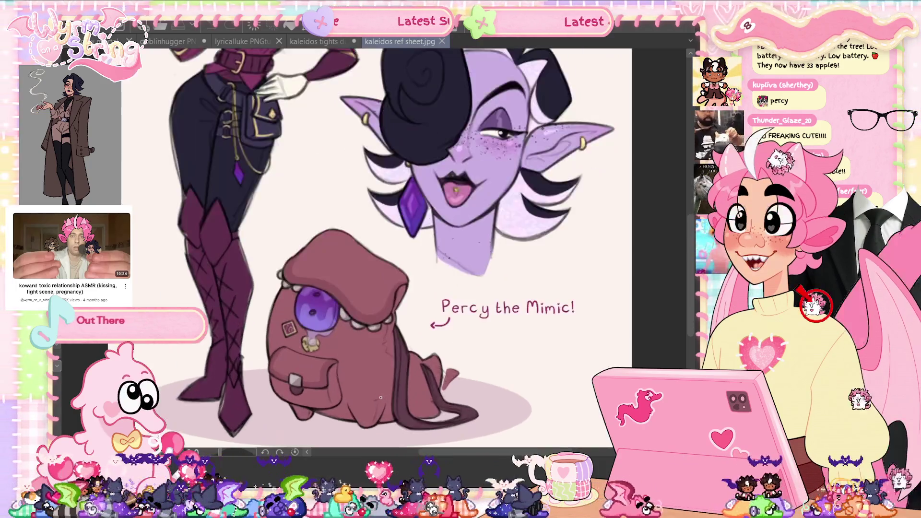
scroll(380, 397, "up", 2)
scroll(380, 397, "down", 1)
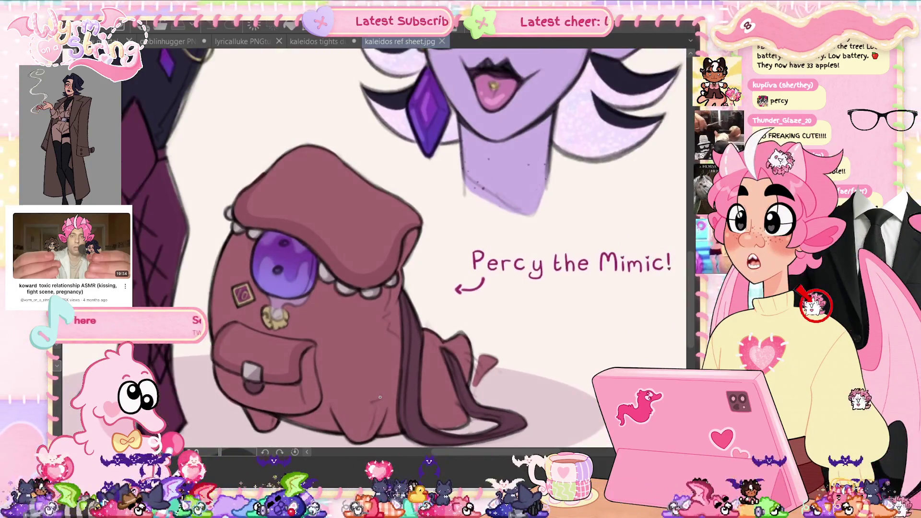
scroll(380, 397, "down", 1)
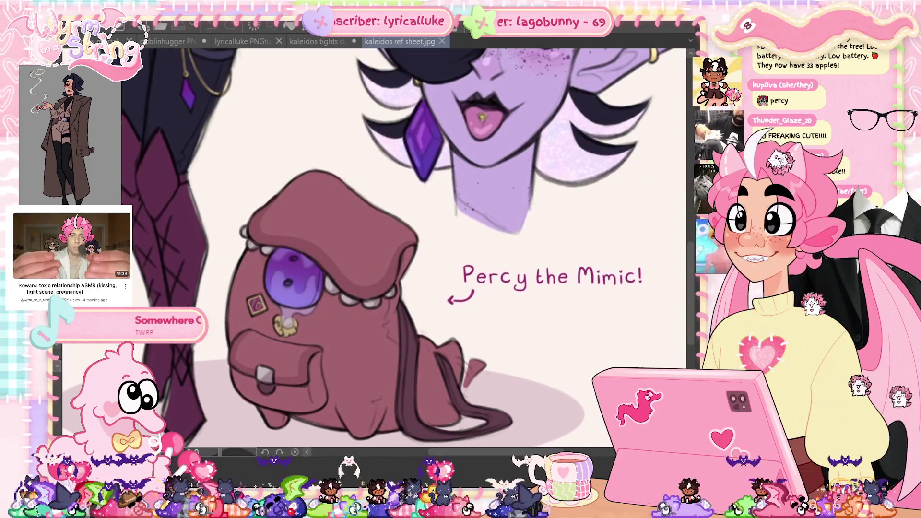
key("ctrl+0")
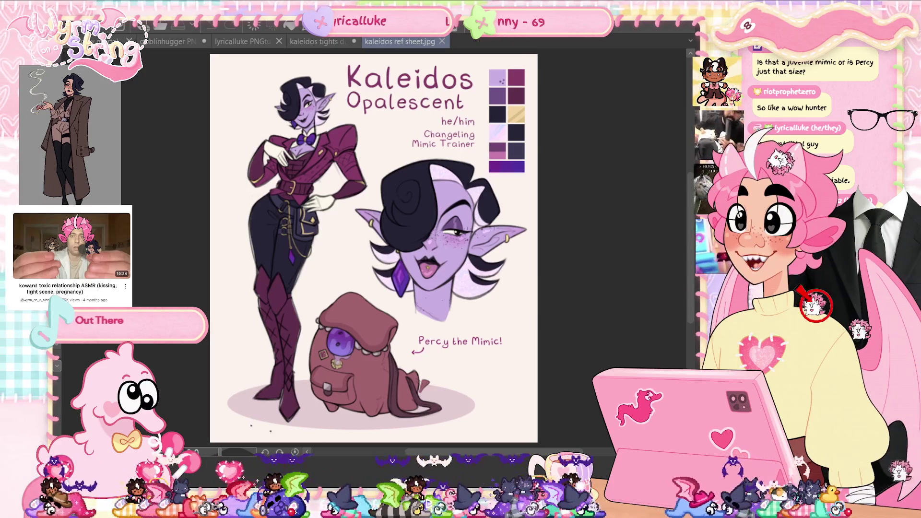
scroll(332, 402, "up", 5)
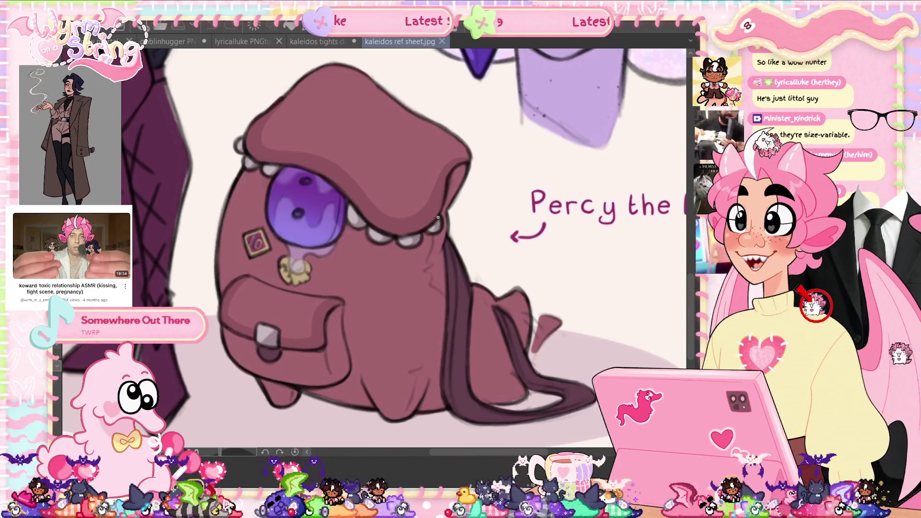
key("ctrl+0")
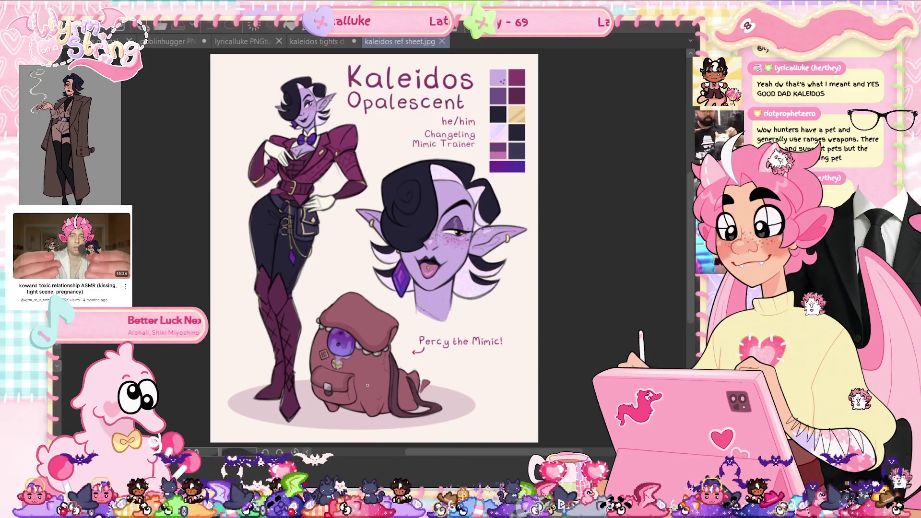
left_click(248, 42)
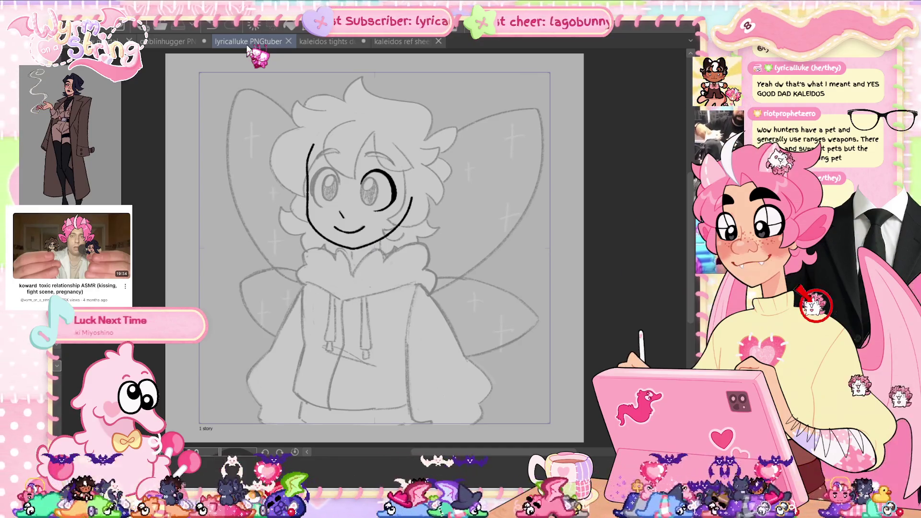
left_click(370, 287)
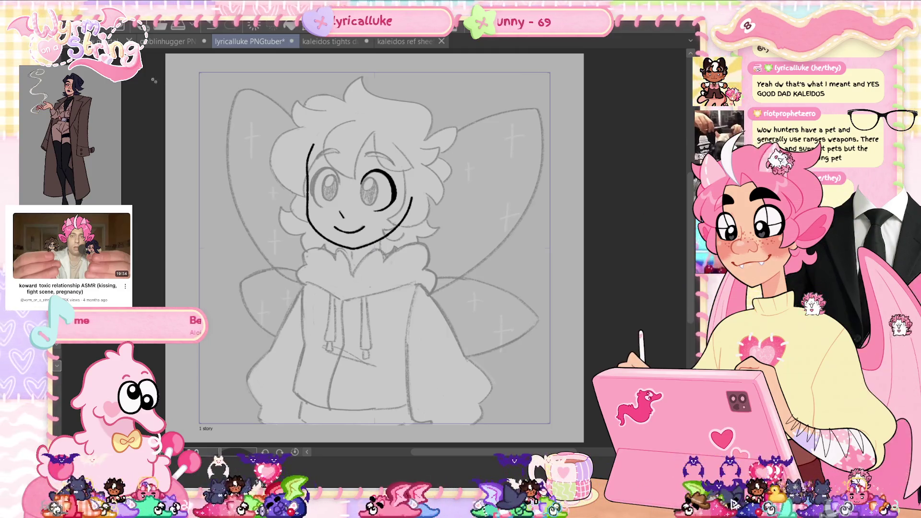
left_click(172, 41)
left_click(277, 38)
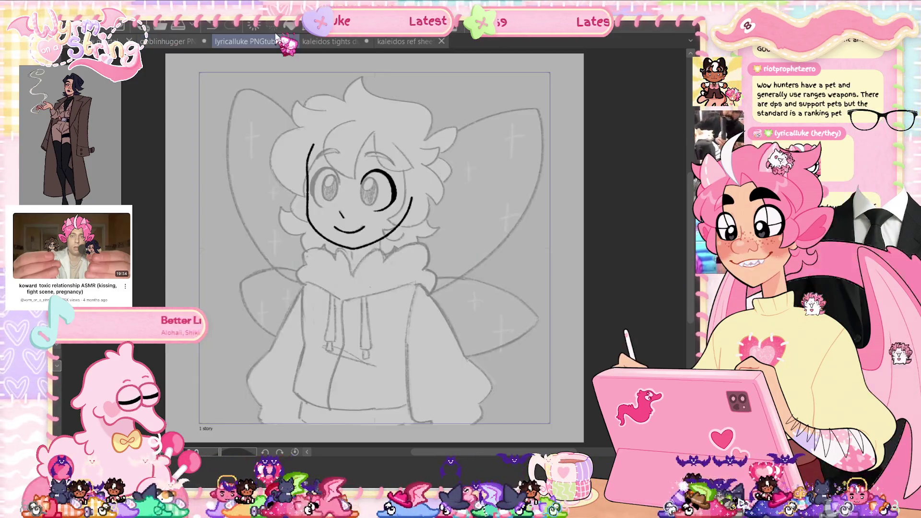
- Zoom in on the face, ink the left eye's outer edge in black, and save
scroll(370, 184, "up", 2)
scroll(371, 184, "up", 3)
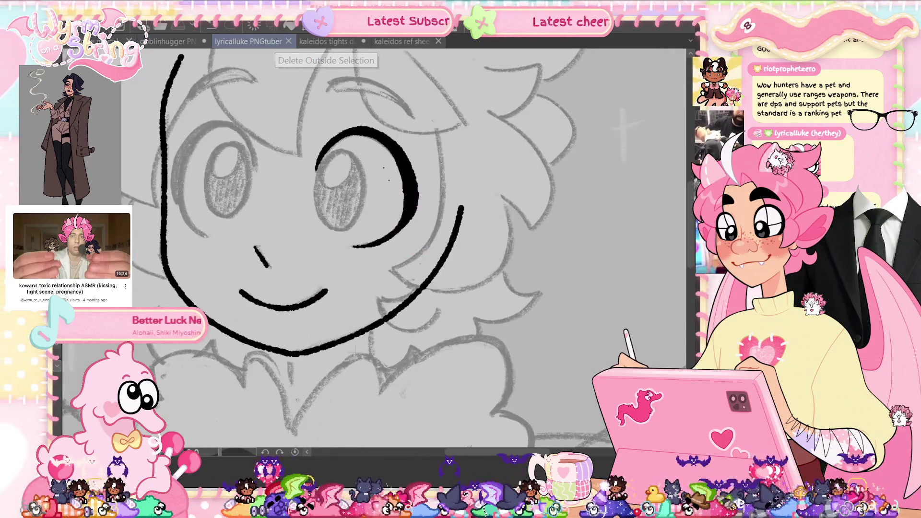
scroll(371, 184, "up", 2)
scroll(370, 185, "up", 2)
left_click_drag(248, 251, 353, 284)
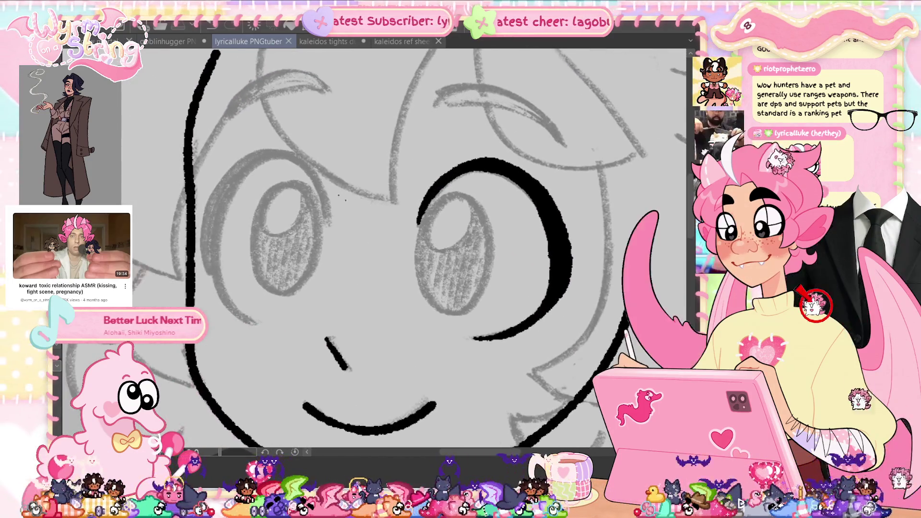
left_click_drag(263, 154, 238, 309)
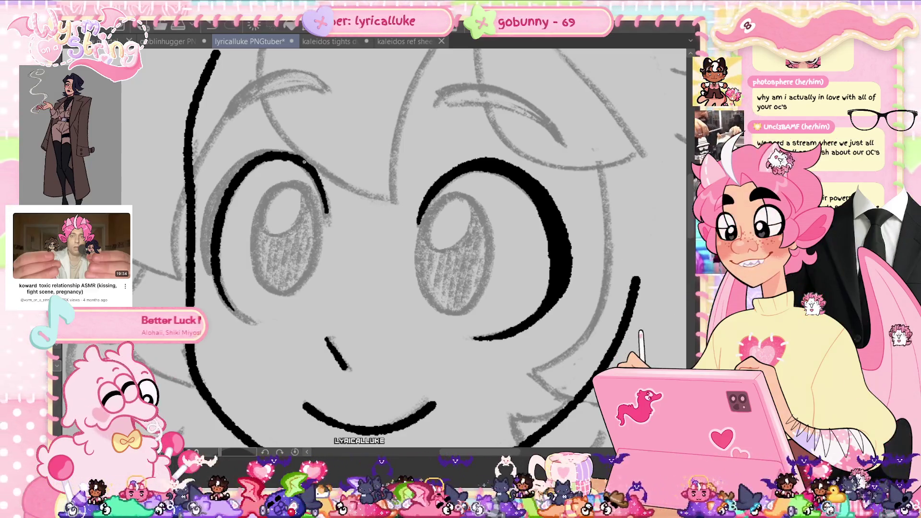
key("ctrl+s")
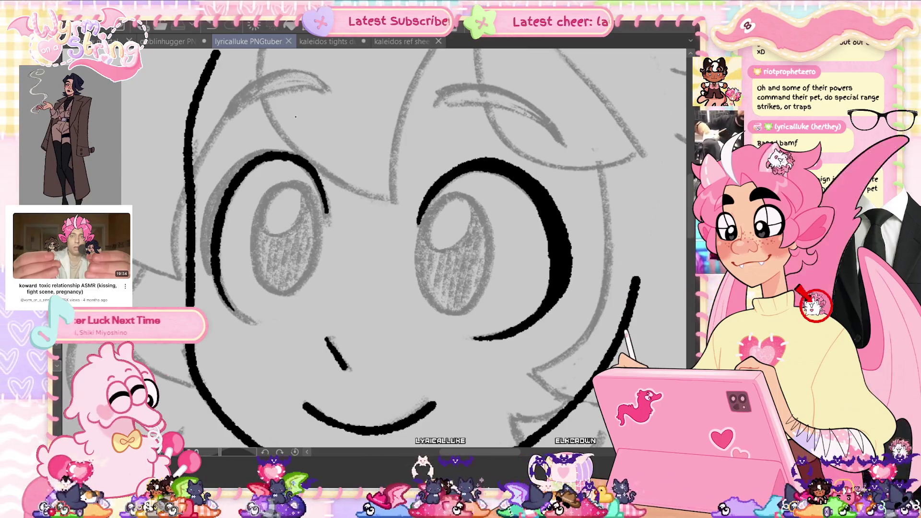
- Extend and thicken the left eye outline and lengthen the lower-left cheek line
left_click_drag(210, 207, 205, 274)
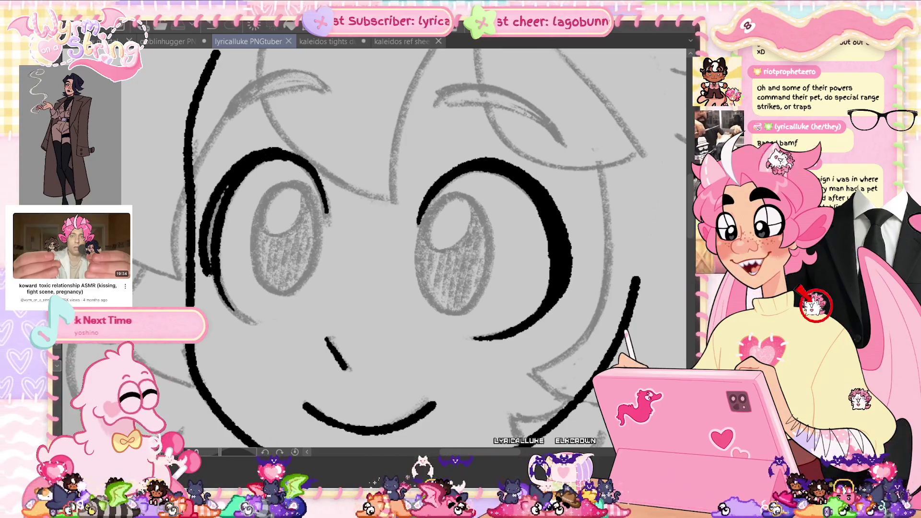
left_click_drag(235, 178, 209, 269)
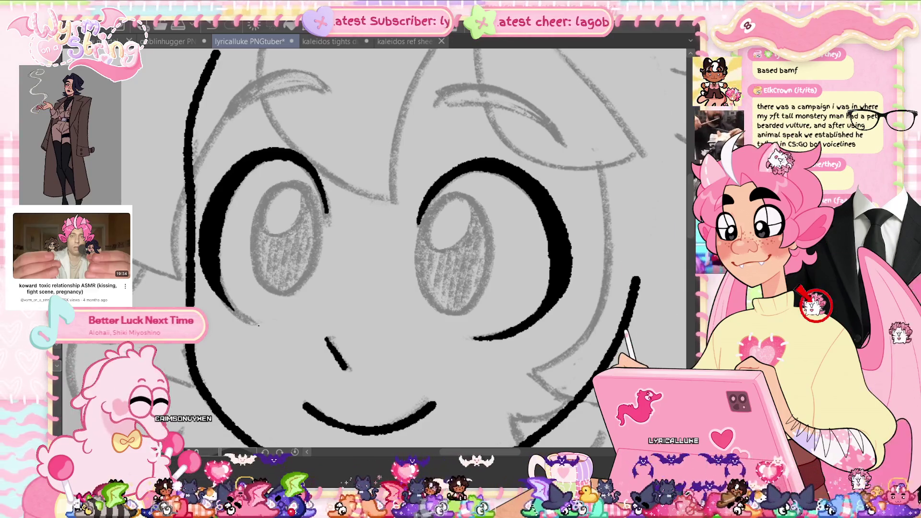
left_click_drag(257, 325, 228, 308)
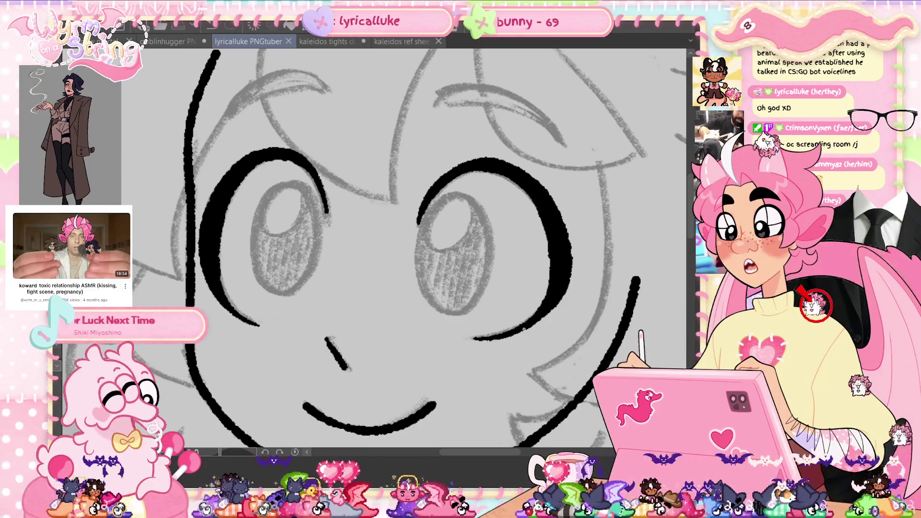
- Bring up the 'kaleidos ref sheet.jpg' document
left_click(400, 41)
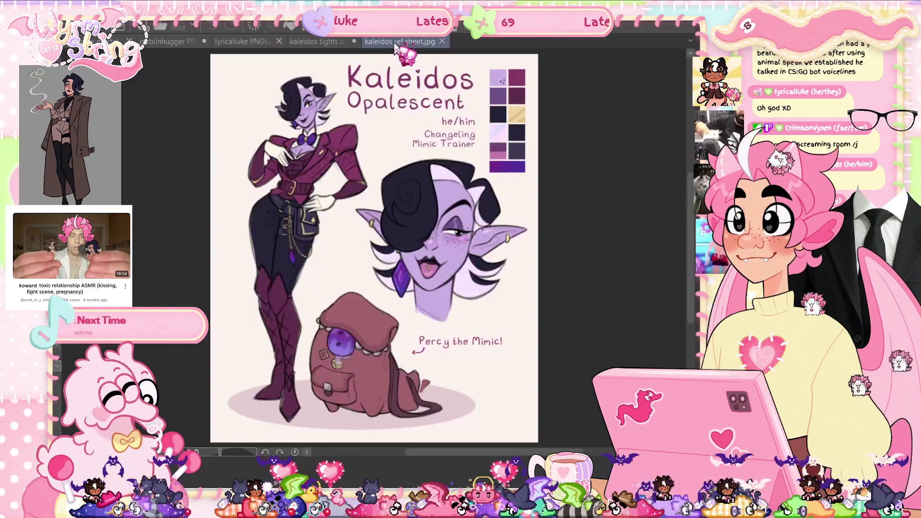
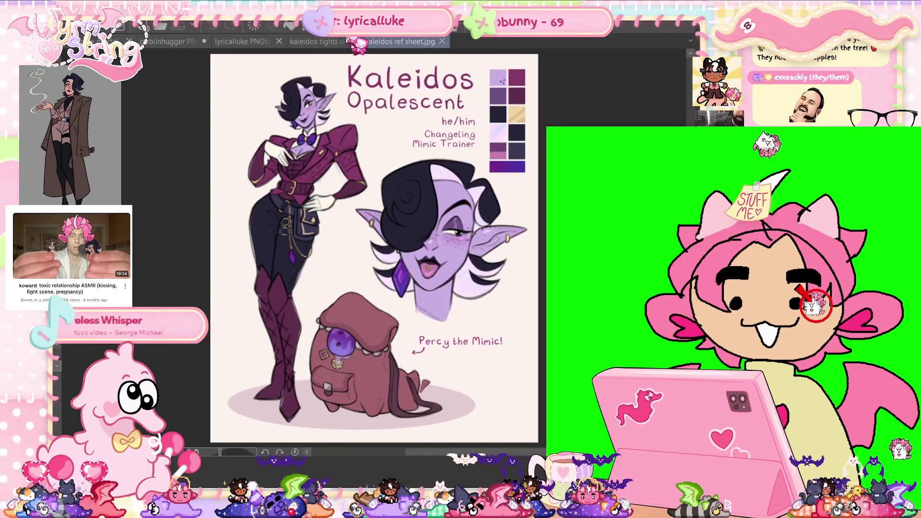
- Switch to the 'kaleidos tights duo.png' drawing and start a new canvas
left_click(325, 42)
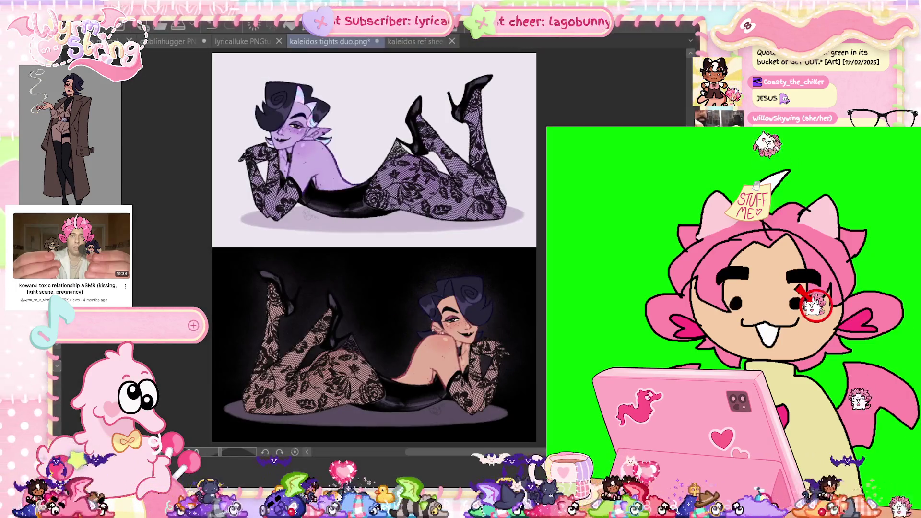
key("ctrl+n")
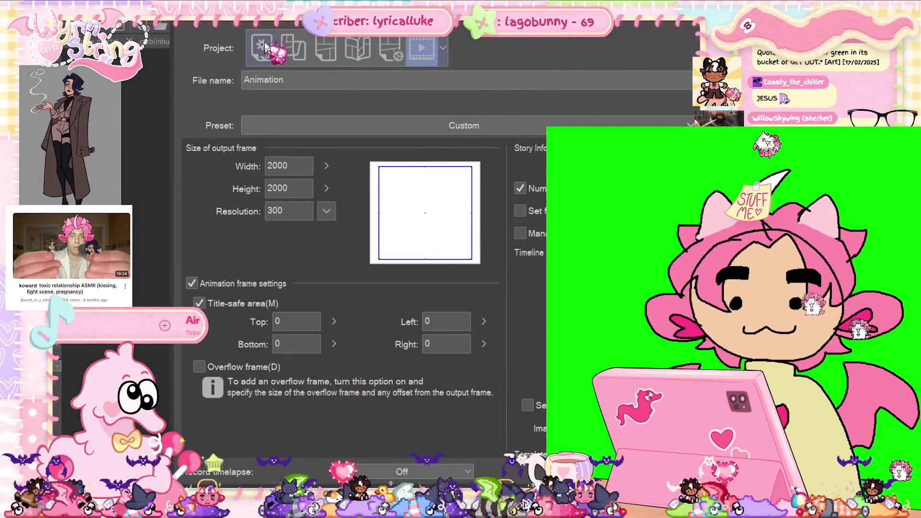
- Create a new 2000 × 2000 px illustration canvas
double_click(322, 187)
type("2000")
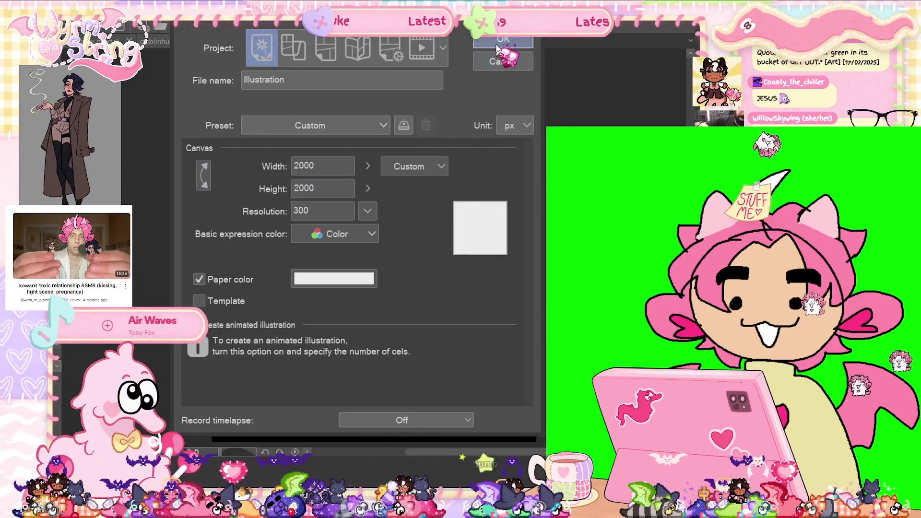
left_click(503, 39)
- Paste the green-backed pink-haired character picture and confirm the canvas size change
key("ctrl+v")
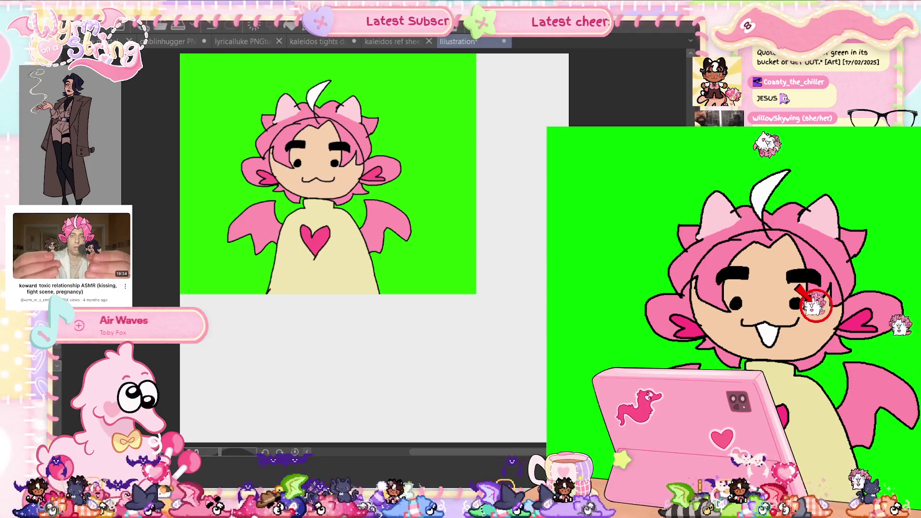
key("ctrl+alt+c")
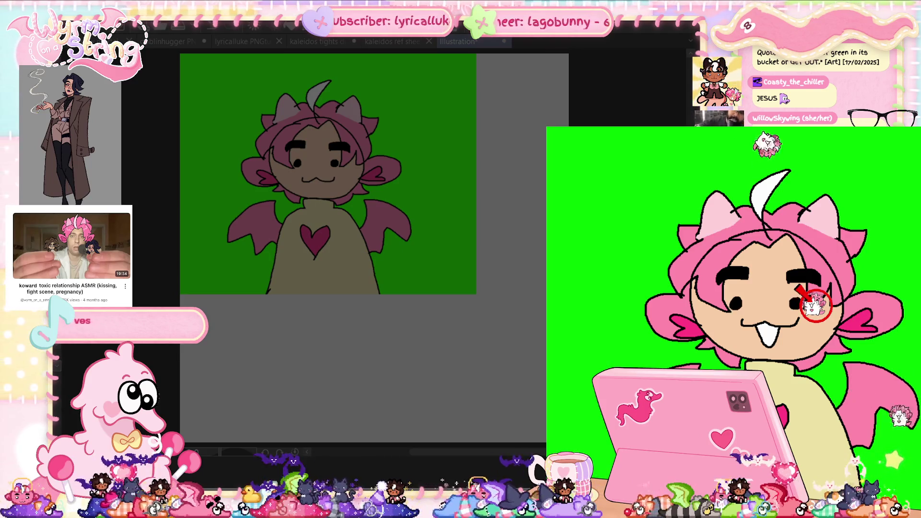
key("Return")
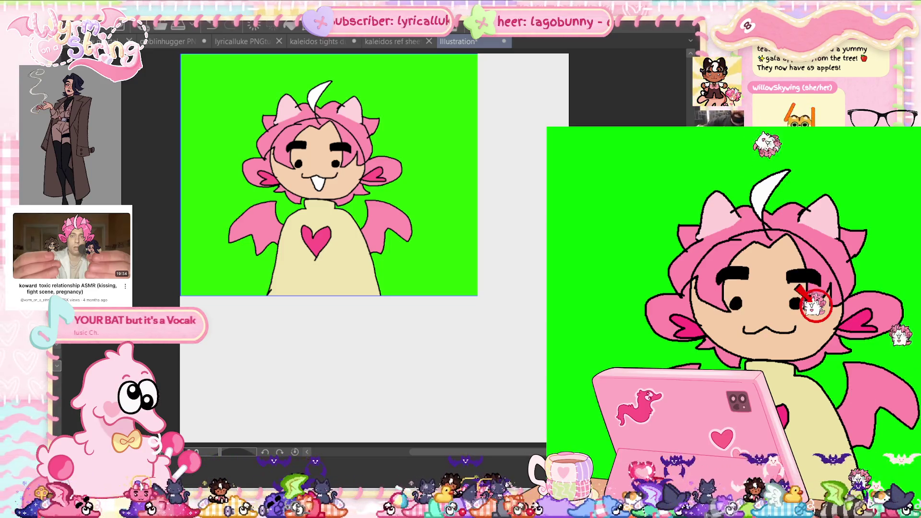
scroll(345, 155, "up", 4)
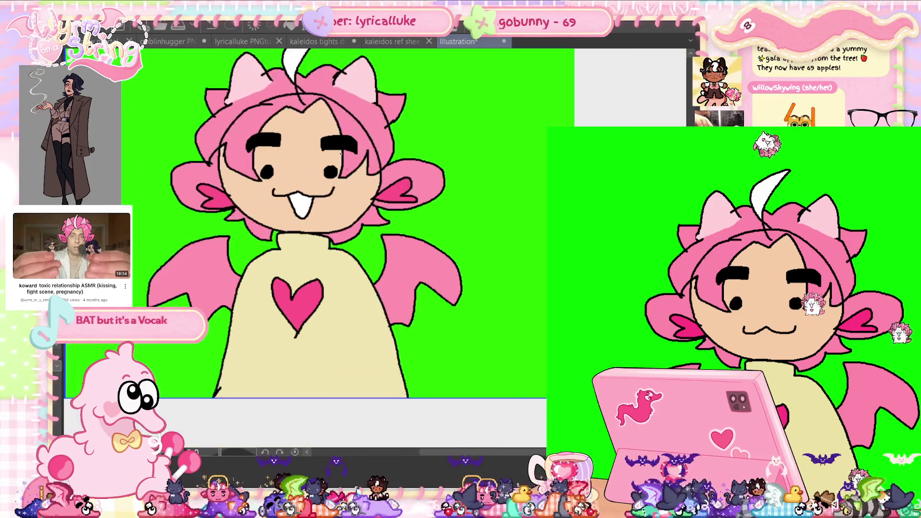
- Fit the canvas to the pasted character picture through Edit > Change Canvas Size
scroll(345, 155, "up", 2)
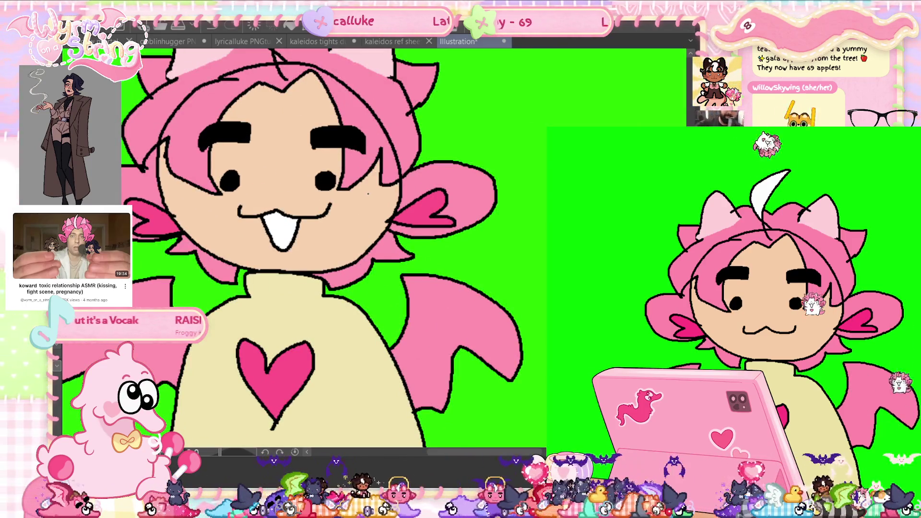
scroll(368, 193, "down", 3)
scroll(368, 196, "down", 2)
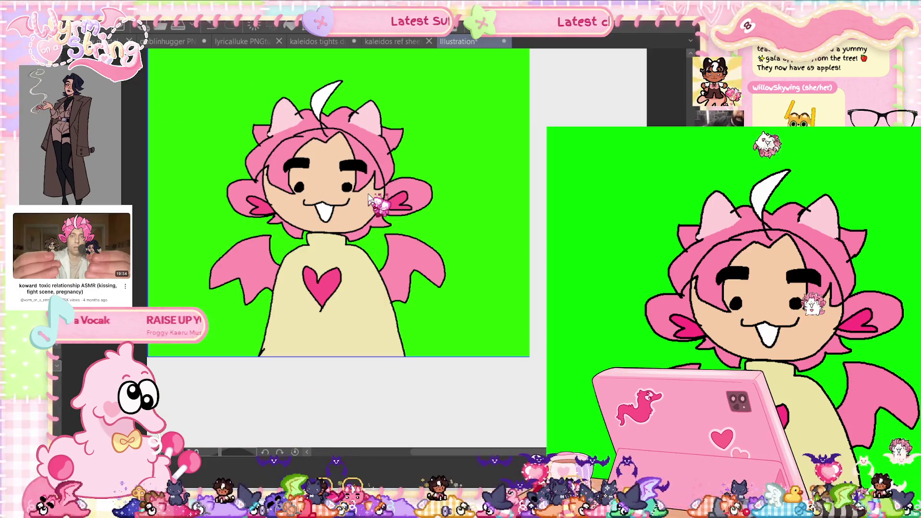
key("alt+Tab")
key("alt+Tab")
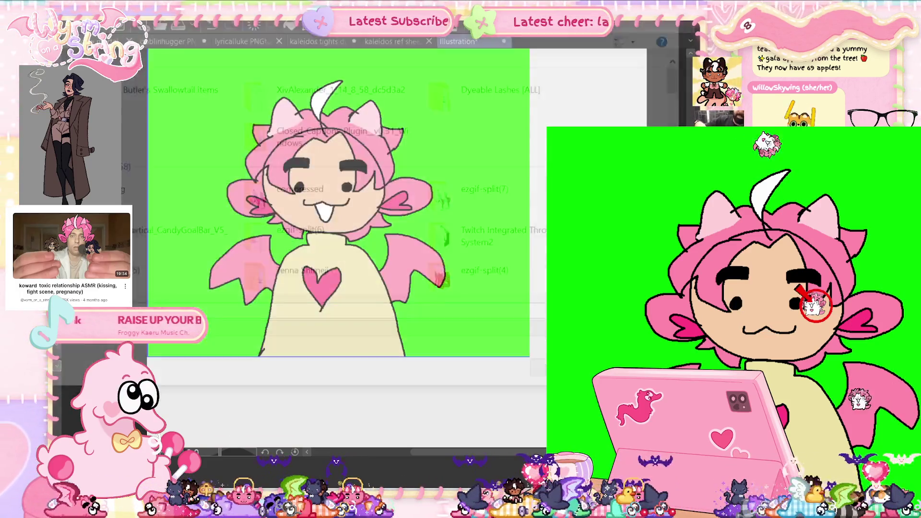
left_click(144, 24)
left_click(158, 91)
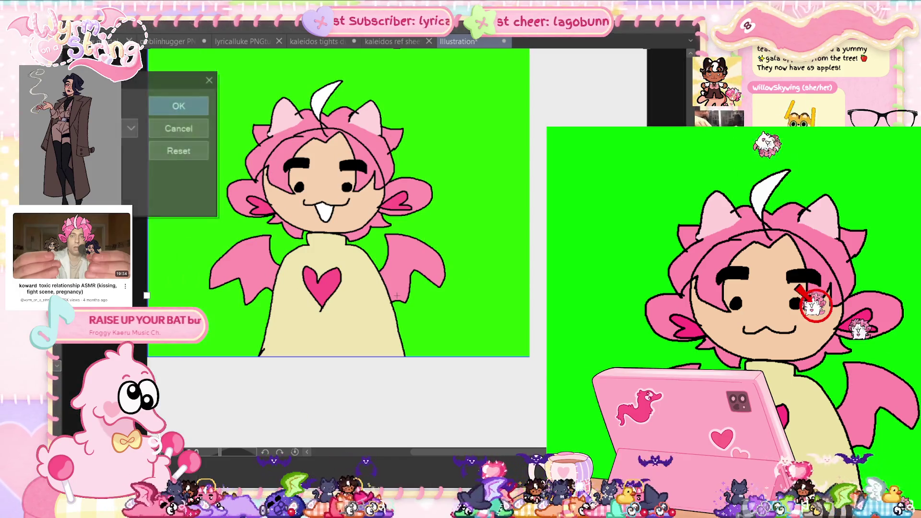
scroll(591, 398, "down", 5)
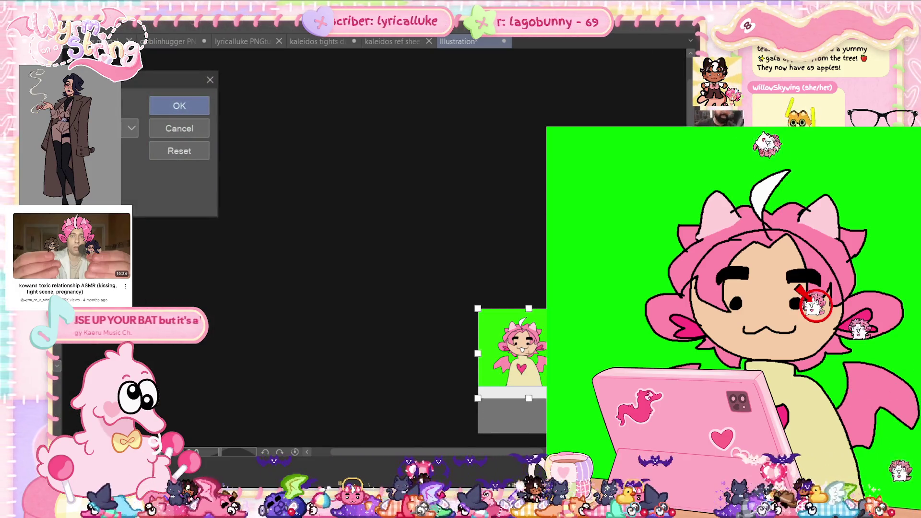
left_click(201, 105)
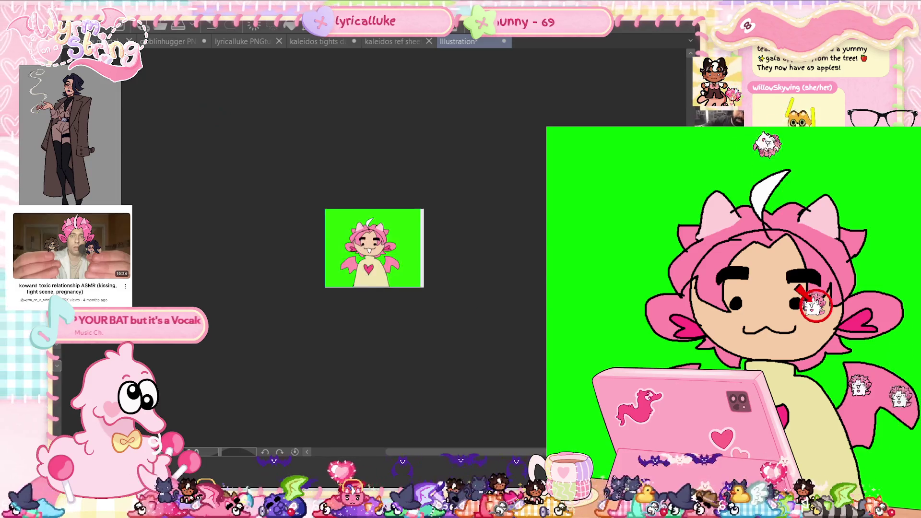
scroll(390, 252, "up", 5)
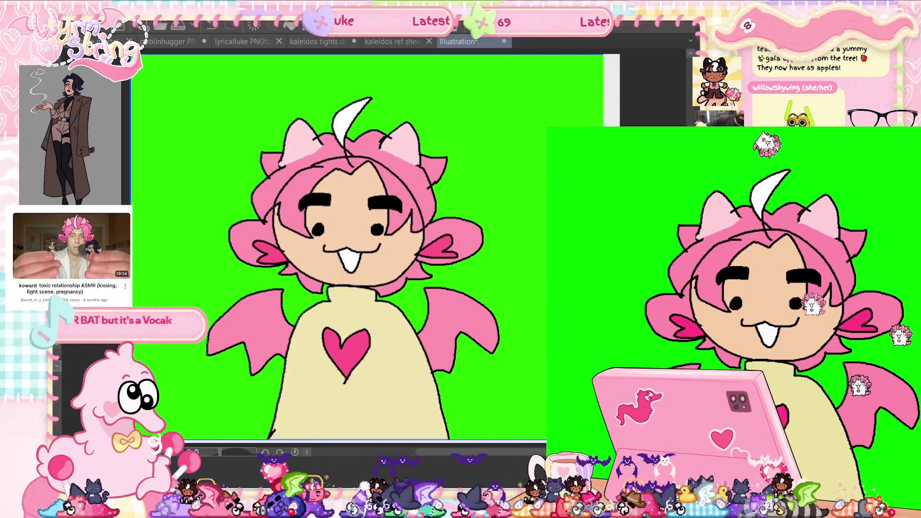
- Undo the last change, then nudge the tooth slightly up and left and commit it
key("ctrl+z")
key("ctrl+t")
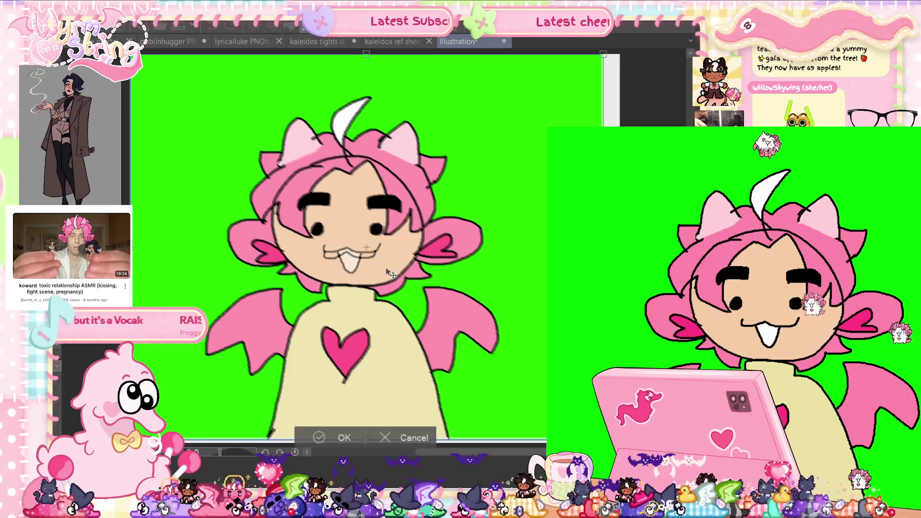
scroll(307, 286, "up", 5)
left_click_drag(318, 298, 312, 301)
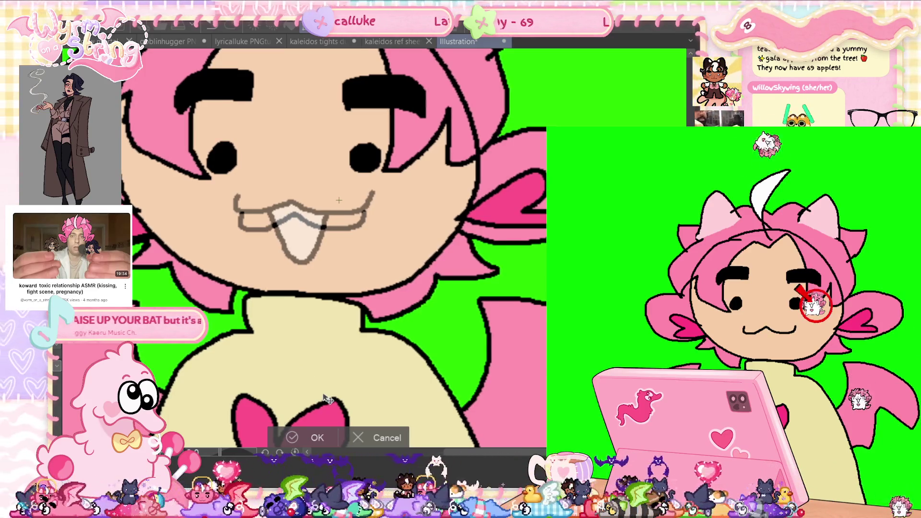
key("Return")
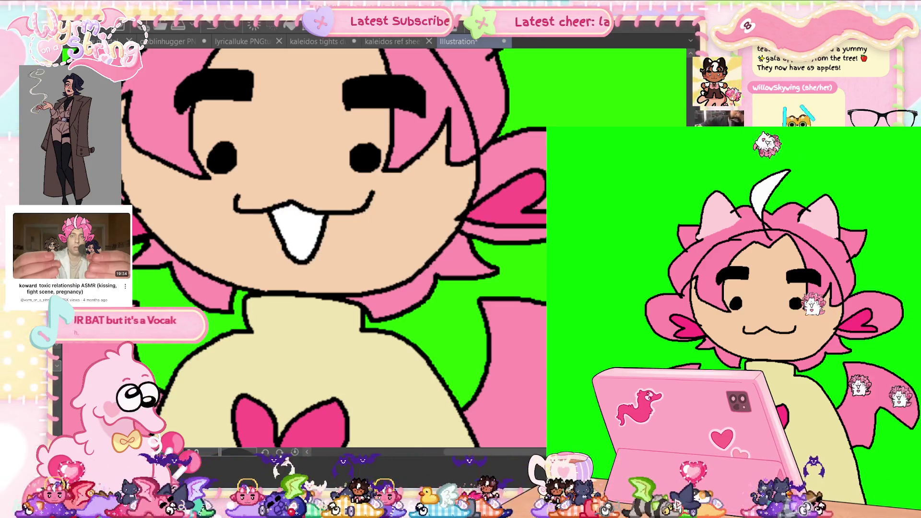
key("ctrl+0")
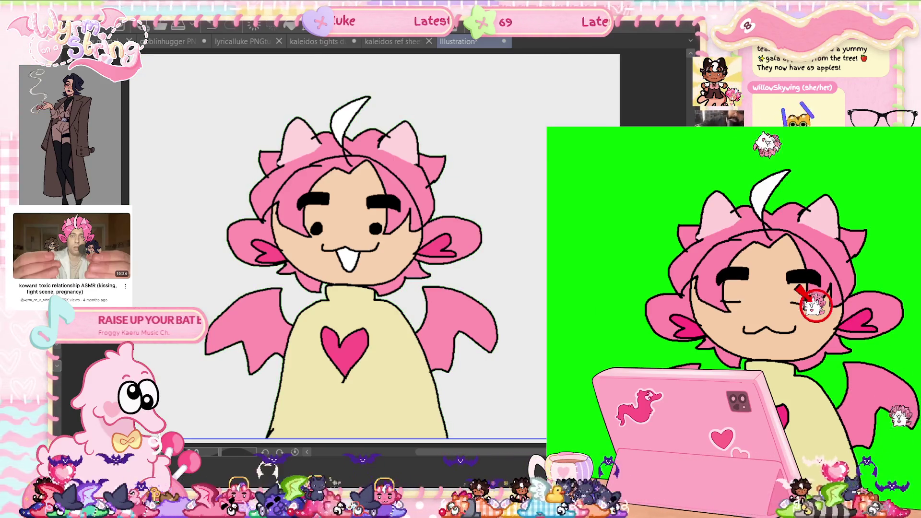
- Fit the character in view and open Edit > Change Canvas Size
scroll(461, 314, "up", 3)
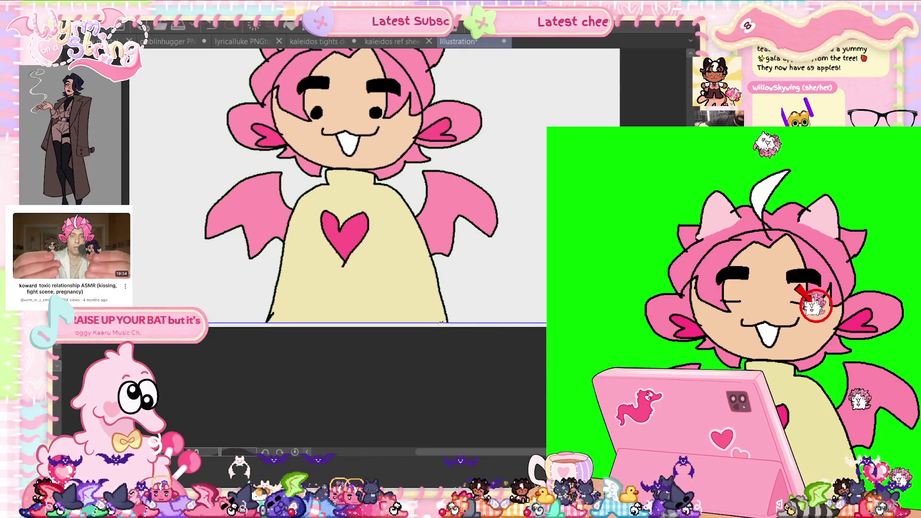
scroll(462, 314, "up", 3)
scroll(462, 315, "up", 2)
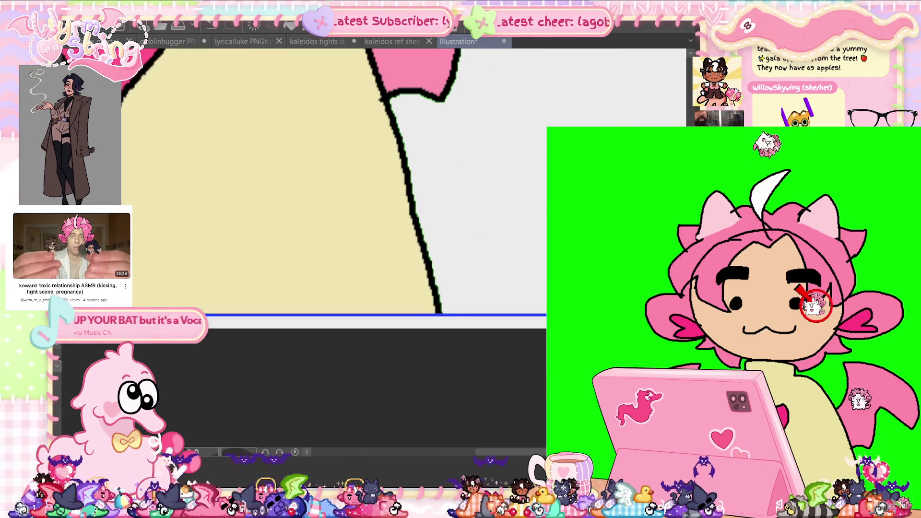
key("ctrl+0")
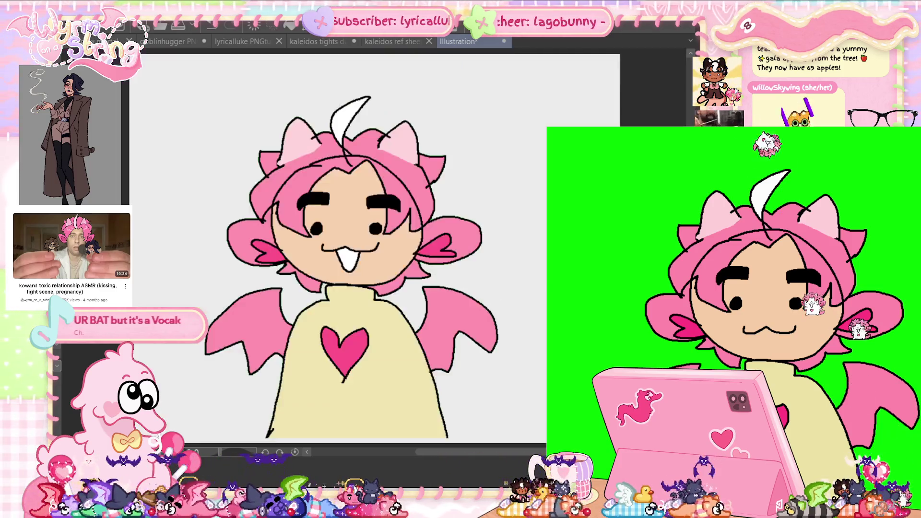
key("ctrl+o")
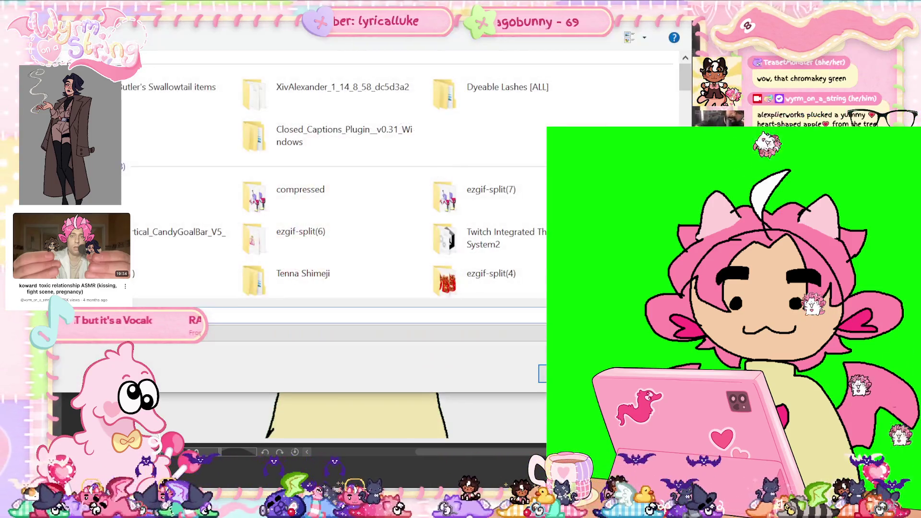
key("Escape")
key("alt+e")
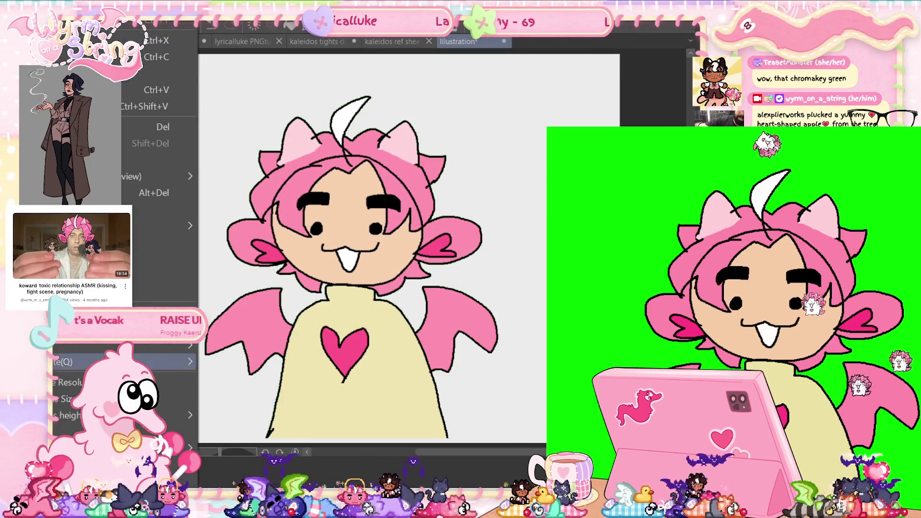
key("Right")
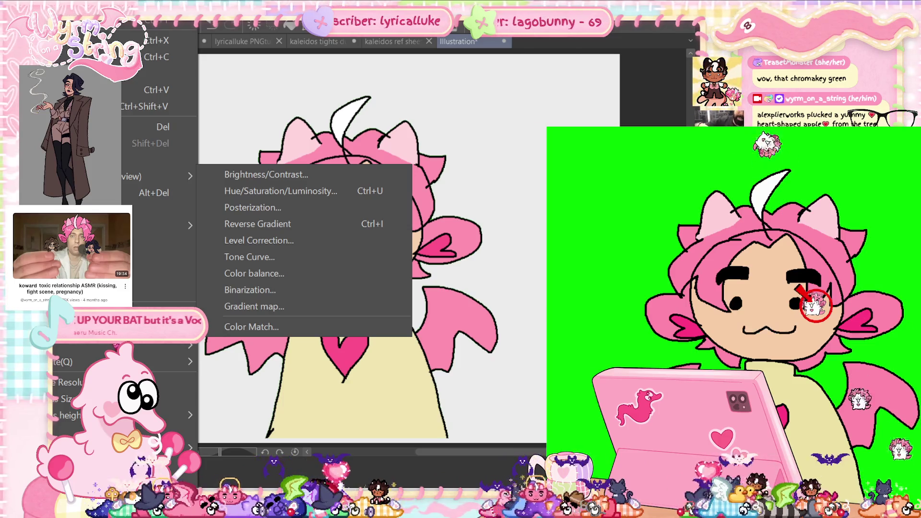
left_click(144, 383)
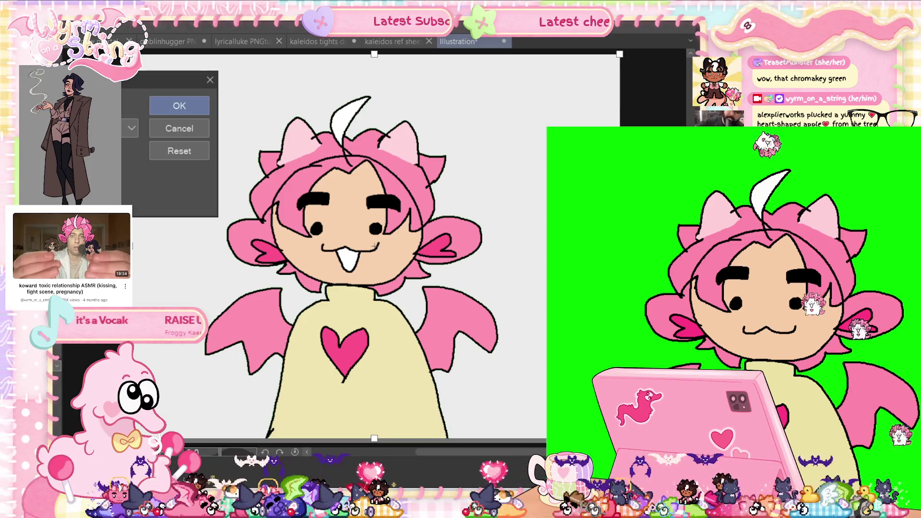
- Pull the canvas's right and left edges in around the character and apply the tighter crop
left_click_drag(374, 442, 374, 438)
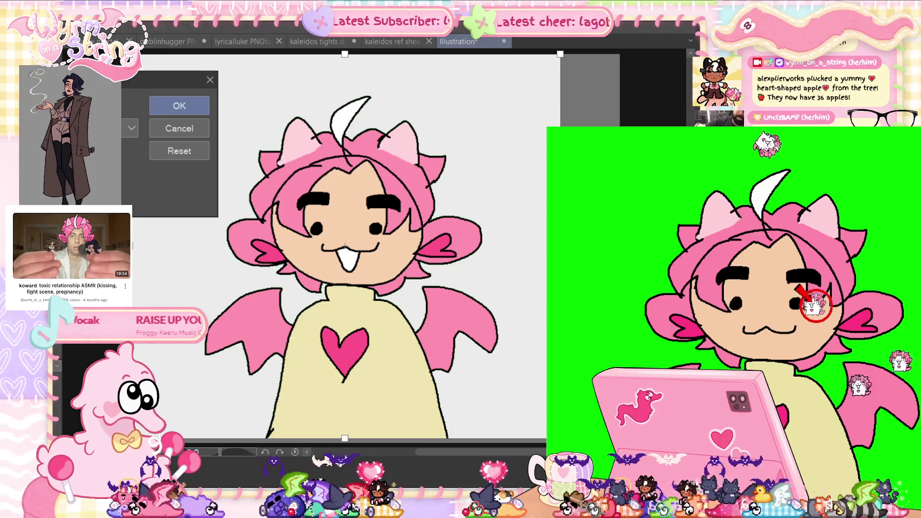
left_click_drag(136, 244, 143, 245)
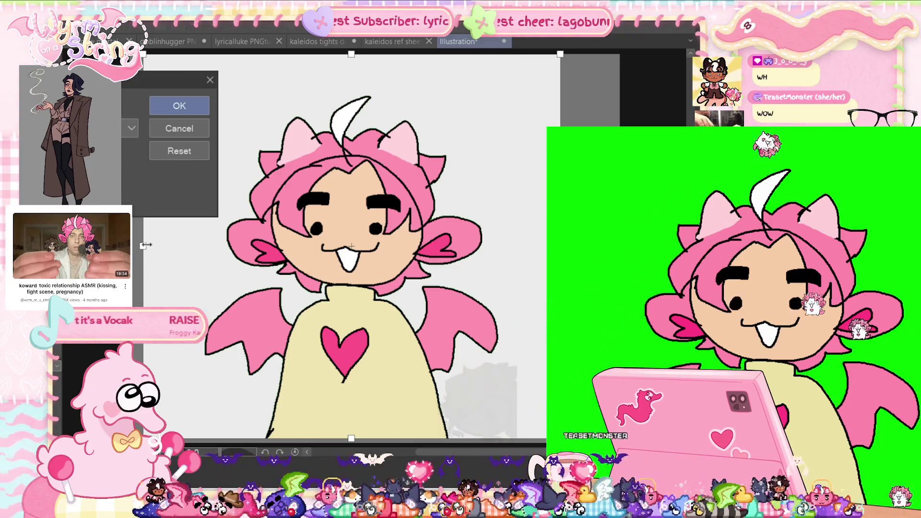
left_click_drag(142, 245, 135, 246)
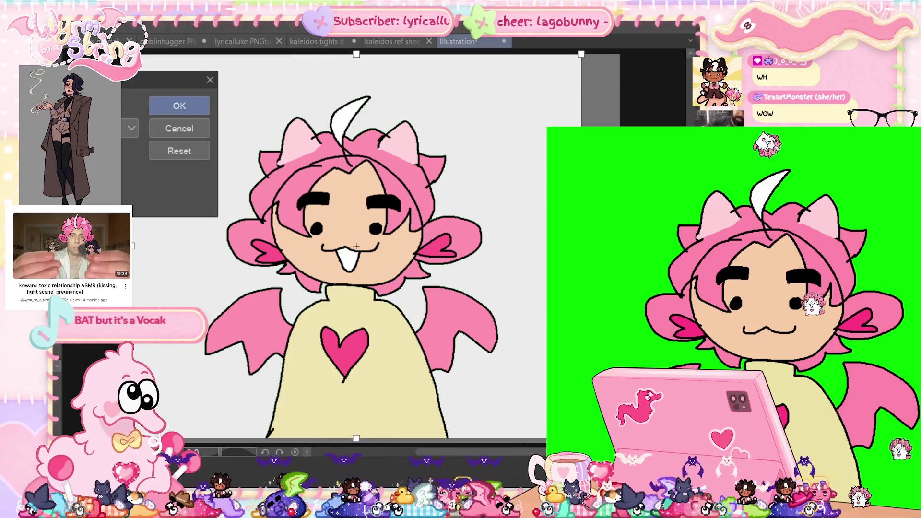
left_click(198, 106)
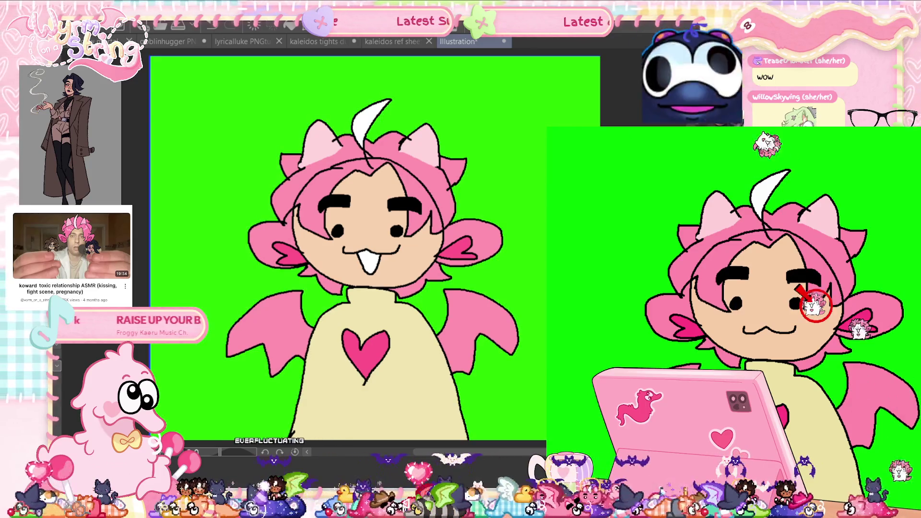
- Commit the drawing transform and undo a trial washed-out color adjustment
key("ctrl+t")
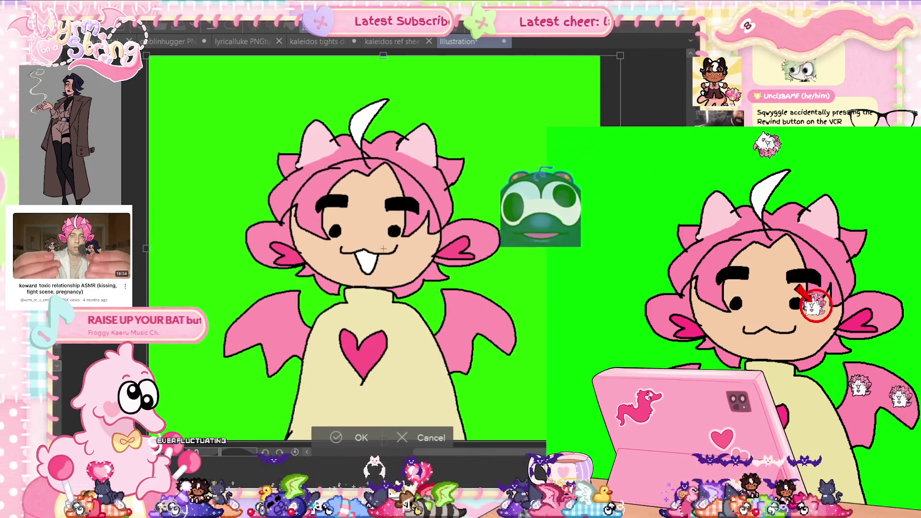
key("Return")
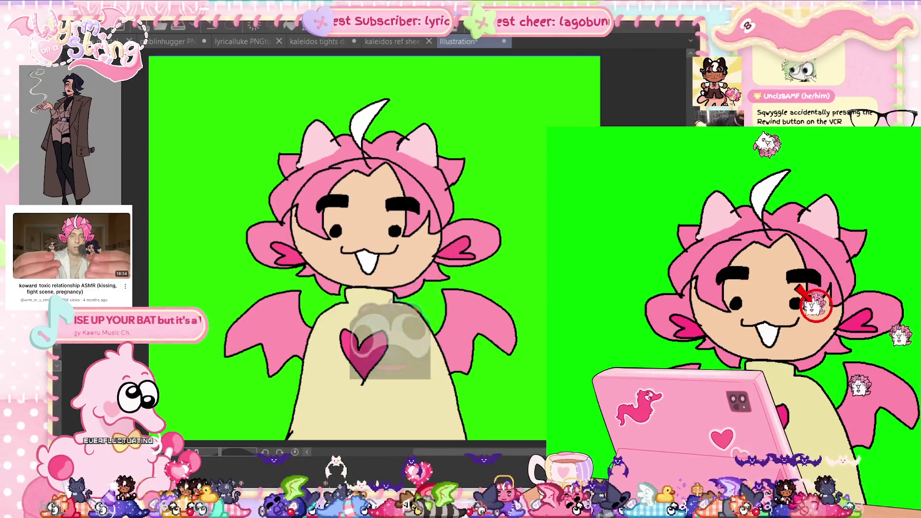
key("alt+e")
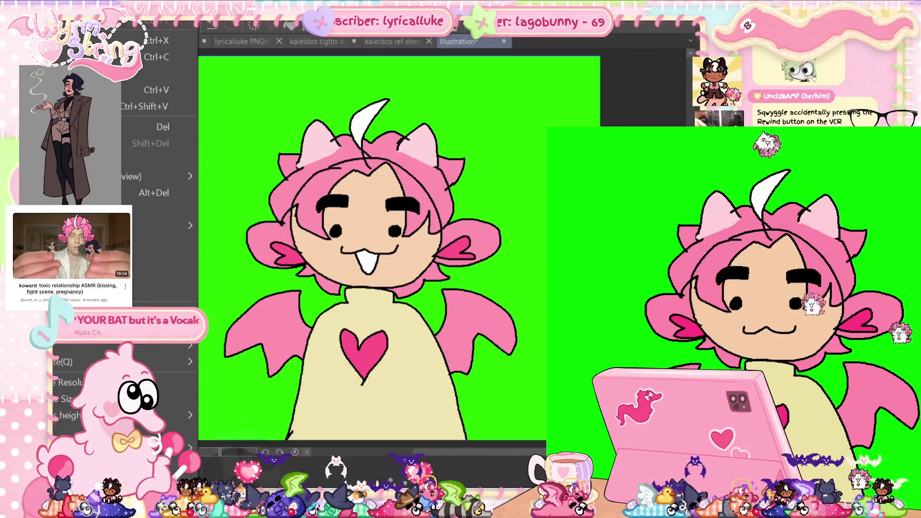
key("b")
key("ctrl+z")
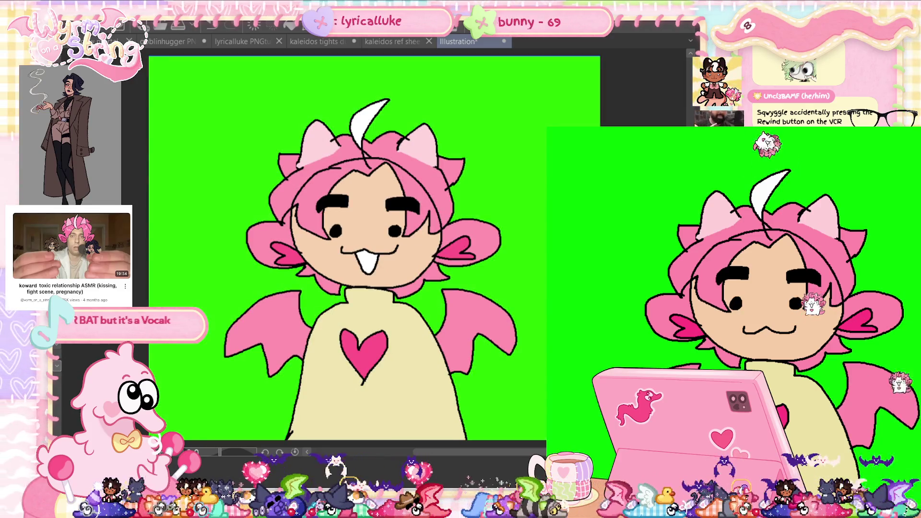
- Open a tonal correction adjustment from the Edit menu
key("alt+e")
mouse_move(158, 176)
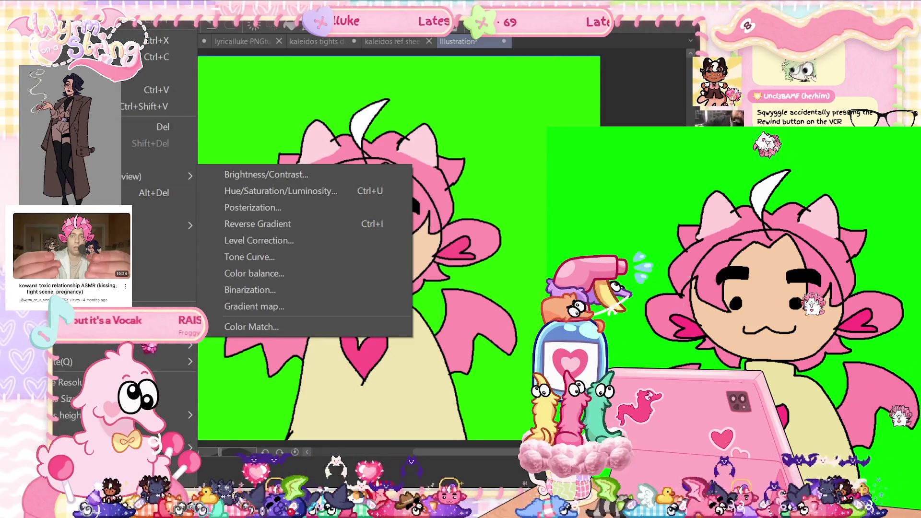
left_click(267, 175)
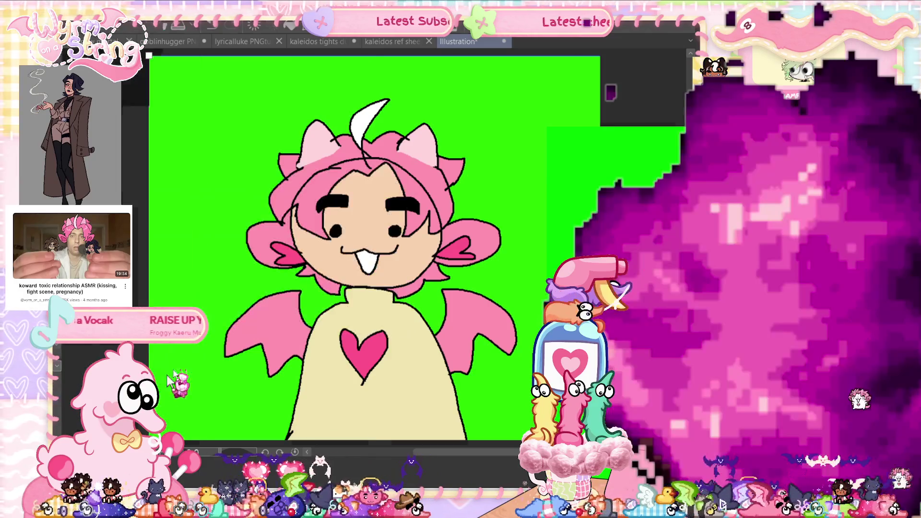
- Shift the character slightly right, confirm, delete the green background layer, and swap to the :3 mouth
left_click_drag(145, 249, 151, 248)
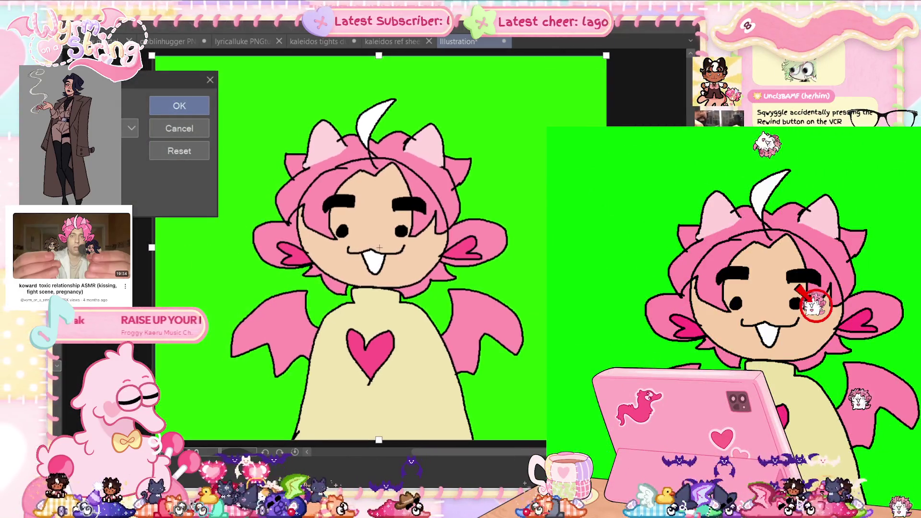
left_click(205, 104)
key("Delete")
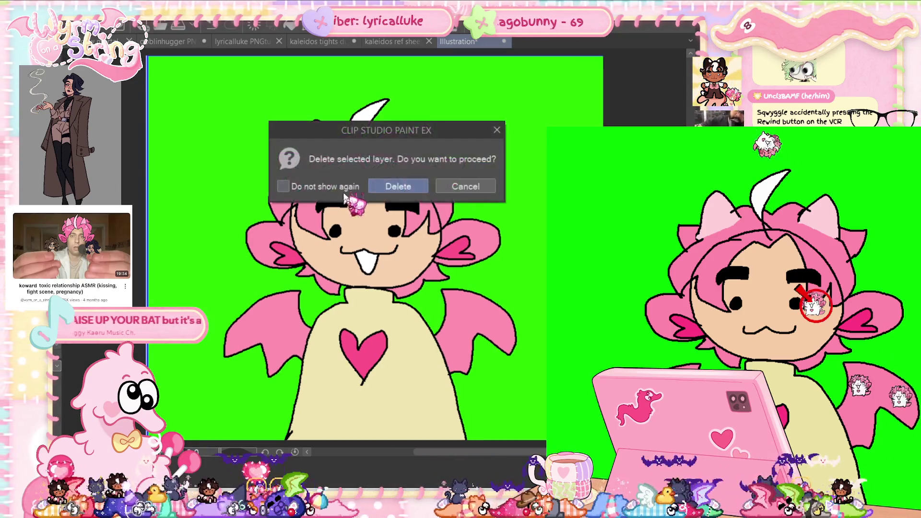
left_click(398, 184)
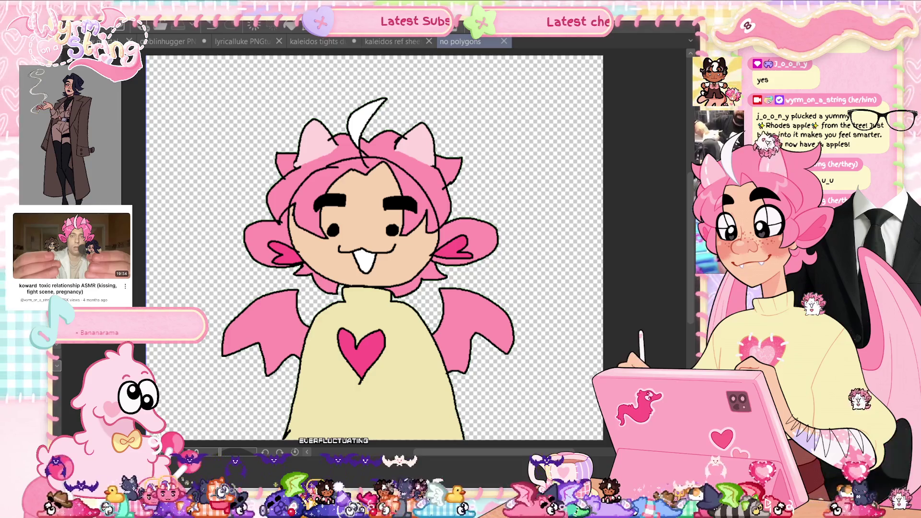
key("ctrl+z")
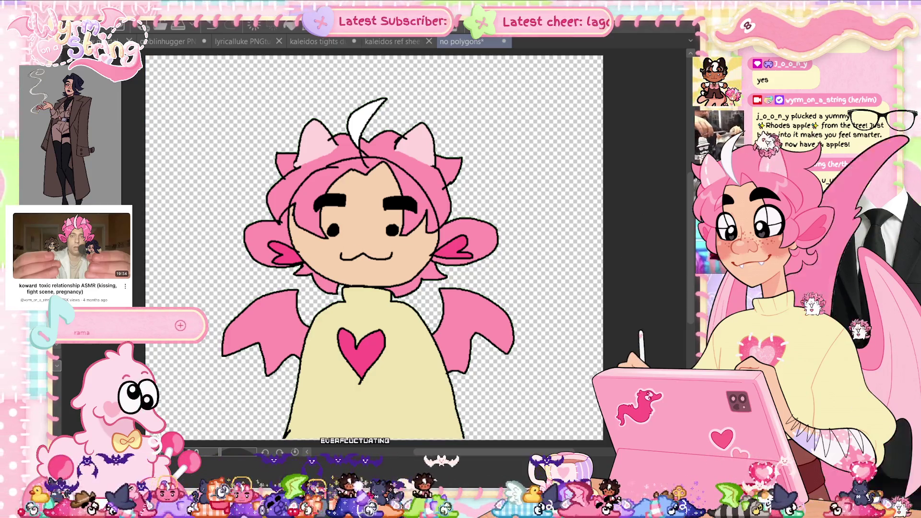
- Zoom in and ink a black stroke on the left eye
scroll(332, 238, "up", 1)
scroll(332, 238, "up", 5)
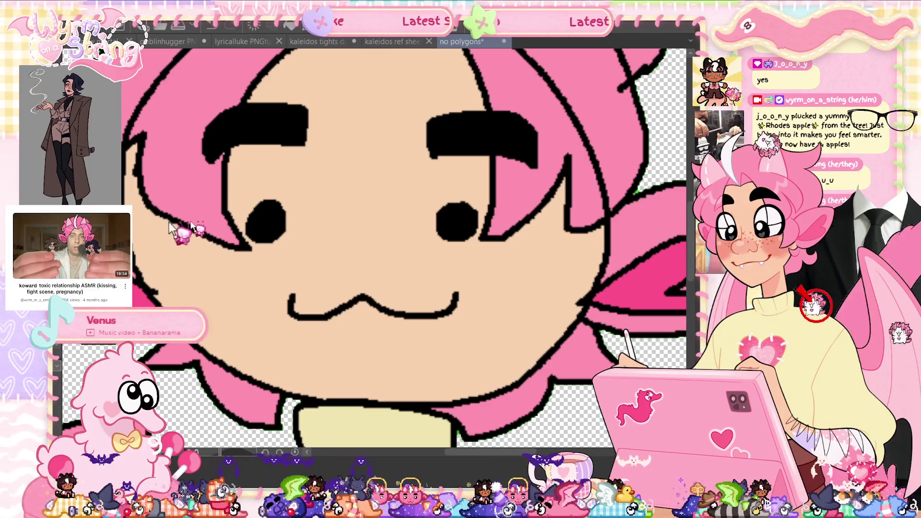
left_click_drag(241, 224, 293, 228)
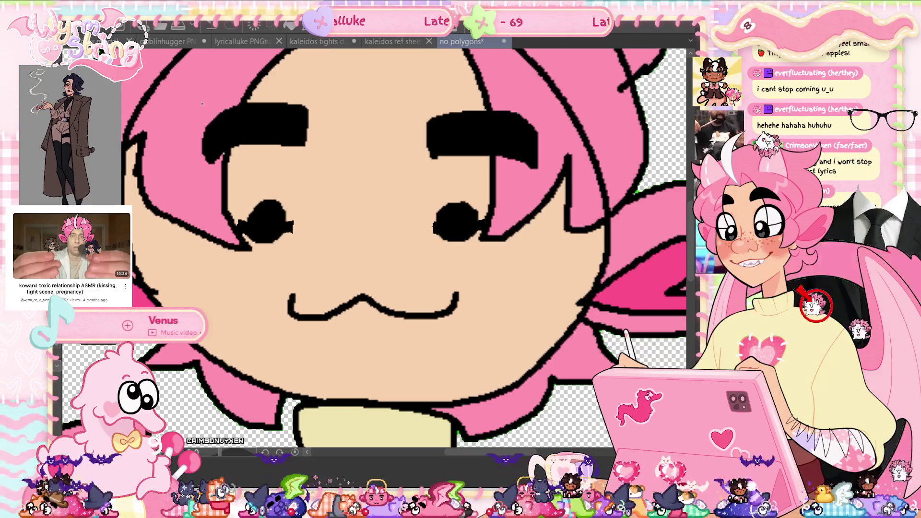
- Select both eyebrows and adjust them with a transform
left_click_drag(310, 133, 542, 171)
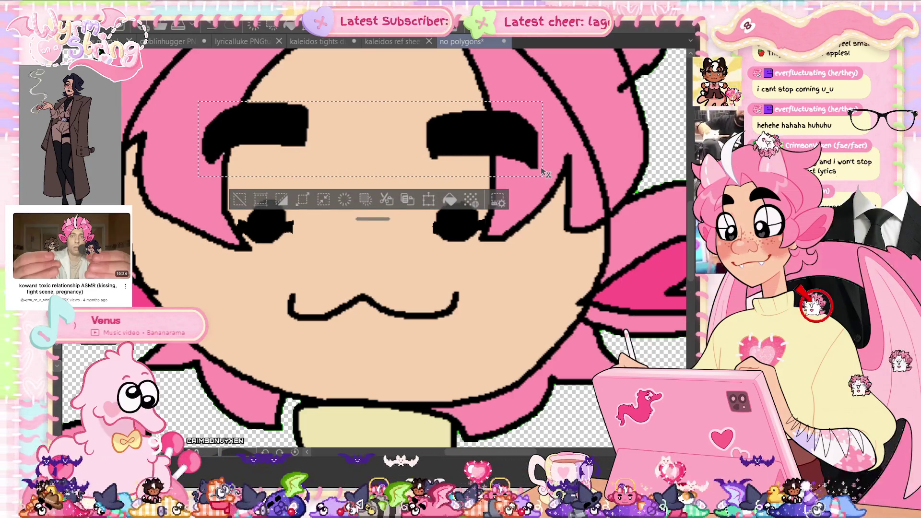
key("ctrl+t")
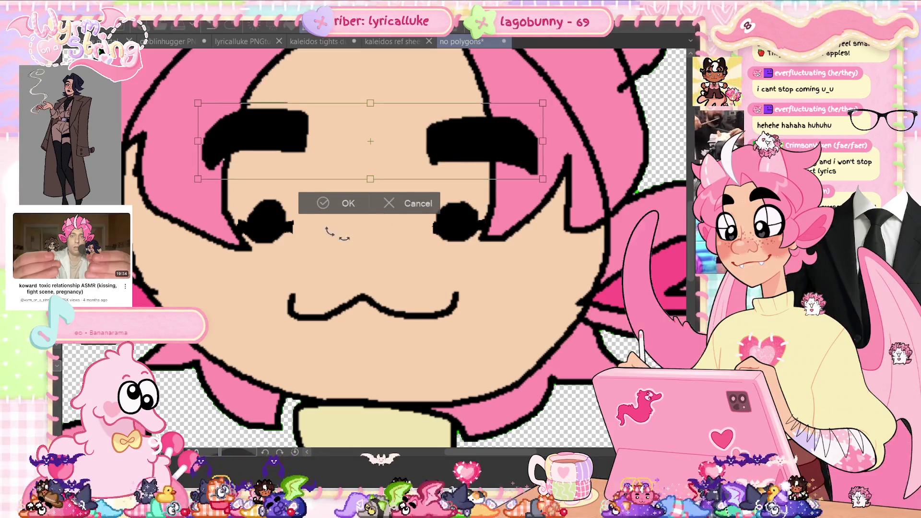
left_click(348, 199)
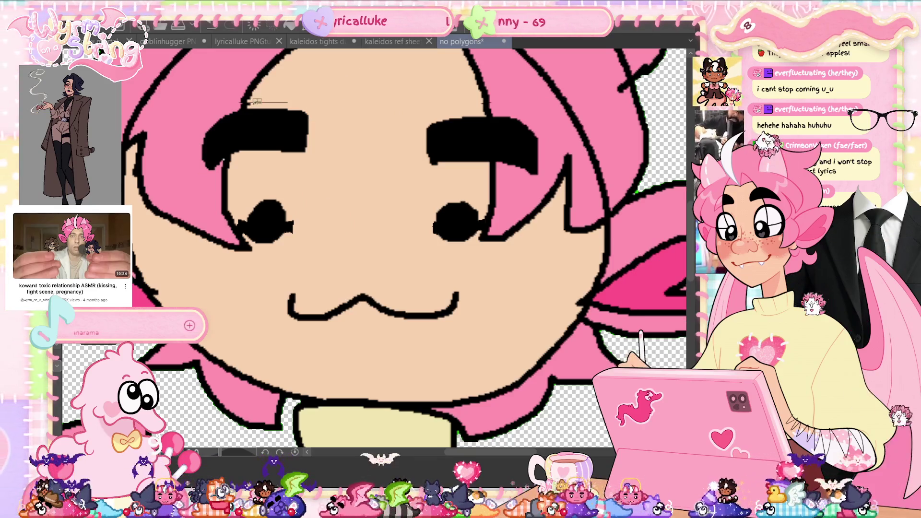
key("ctrl+d")
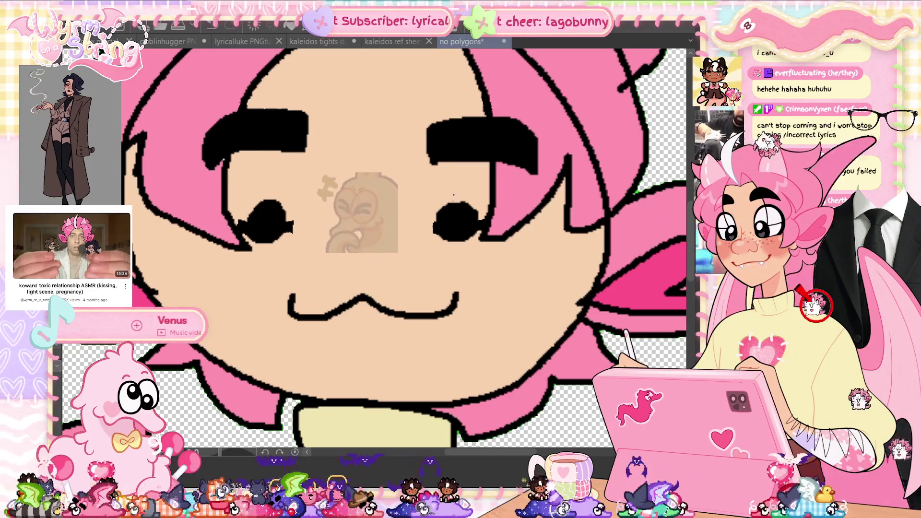
- Erase both eyes down to flat closed lines
left_click_drag(477, 211, 434, 214)
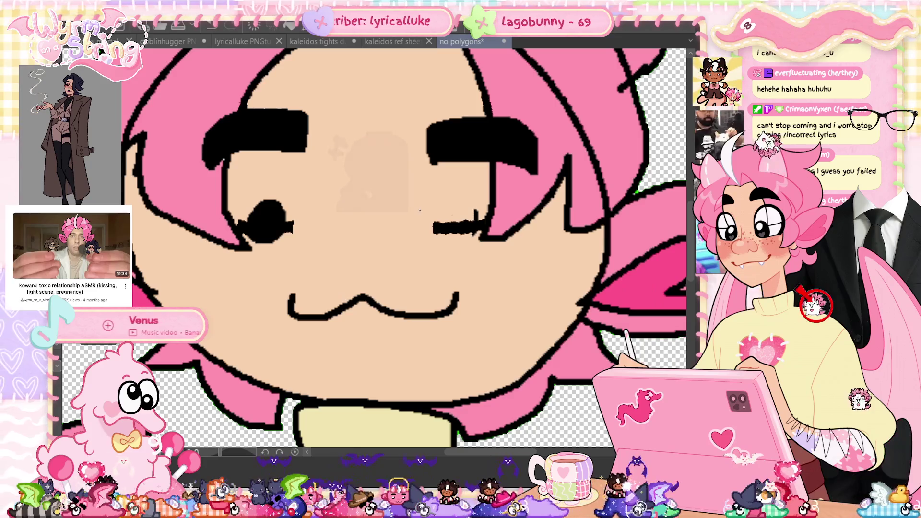
left_click_drag(254, 237, 289, 231)
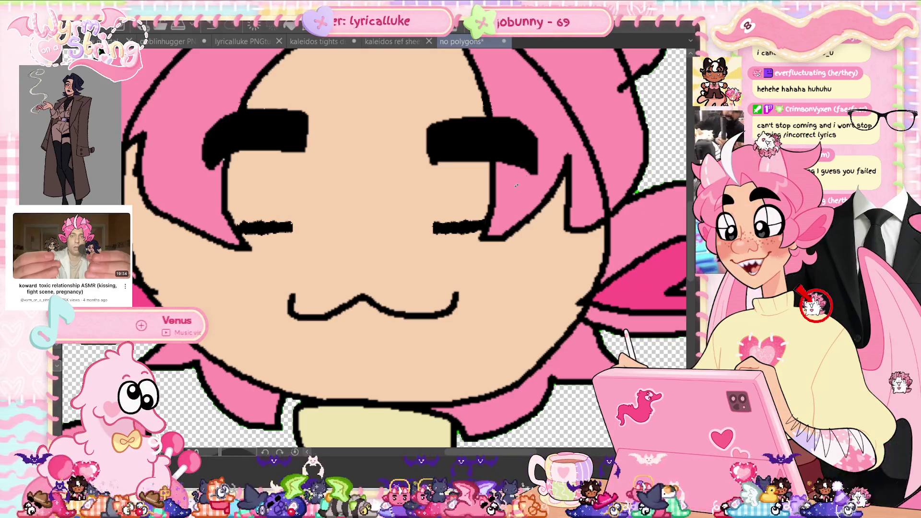
key("ctrl+0")
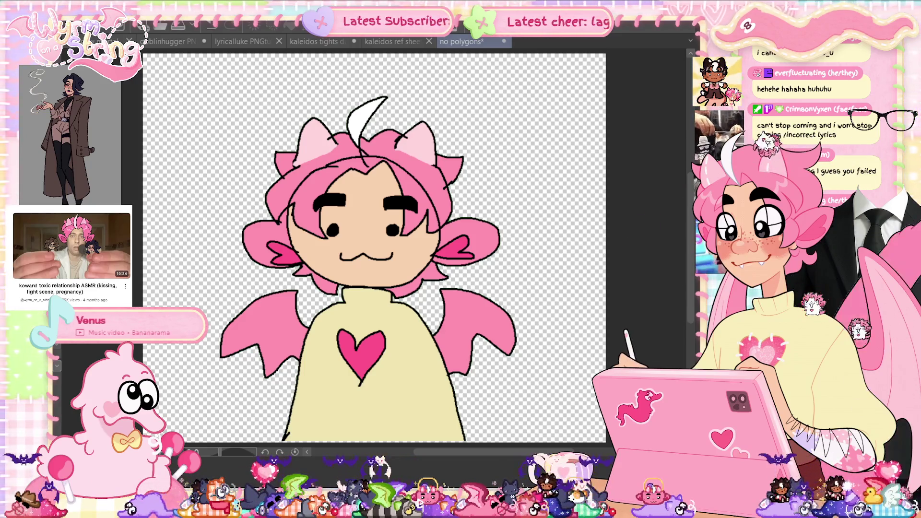
- Save the no polygons file and export the current face as a PNG
key("ctrl+s")
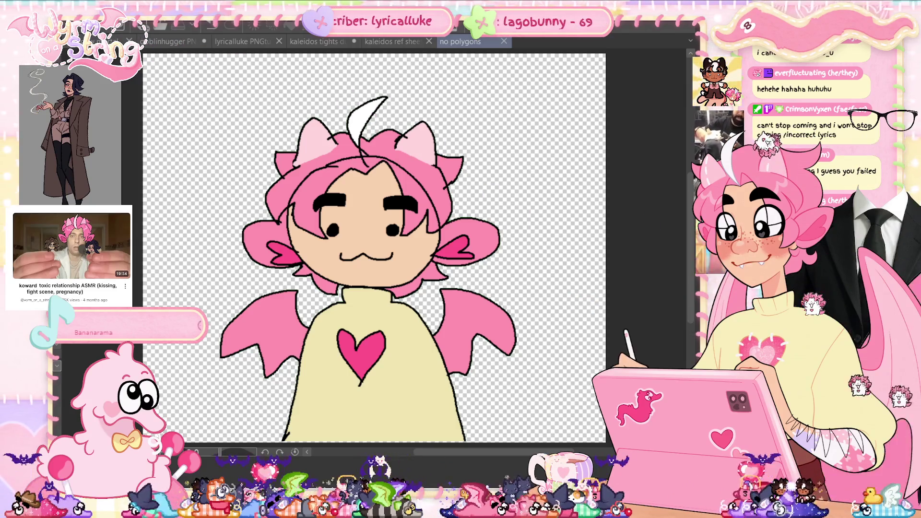
left_click(63, 26)
mouse_move(144, 176)
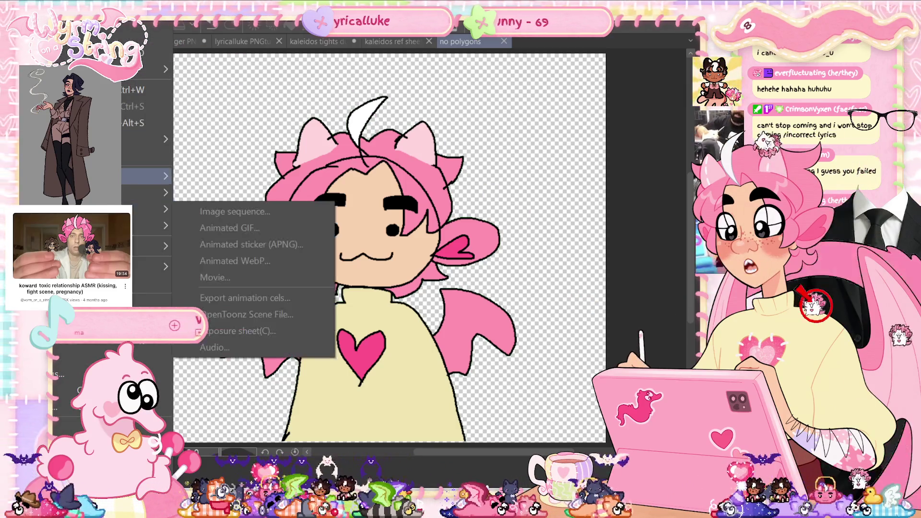
left_click(269, 216)
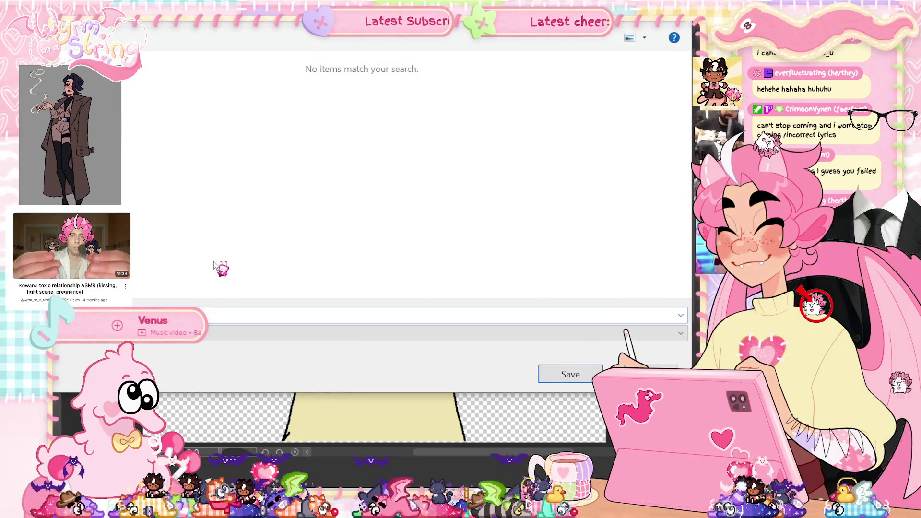
key("Return")
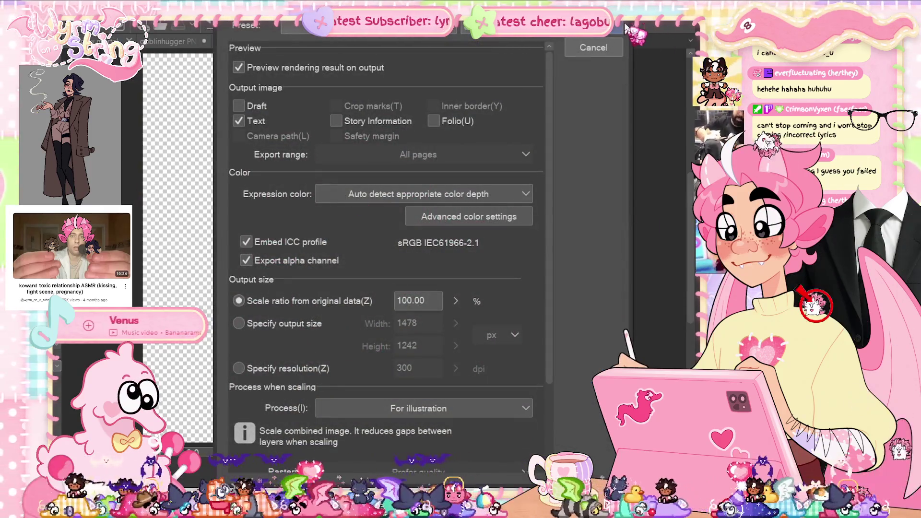
key("Return")
key("Return")
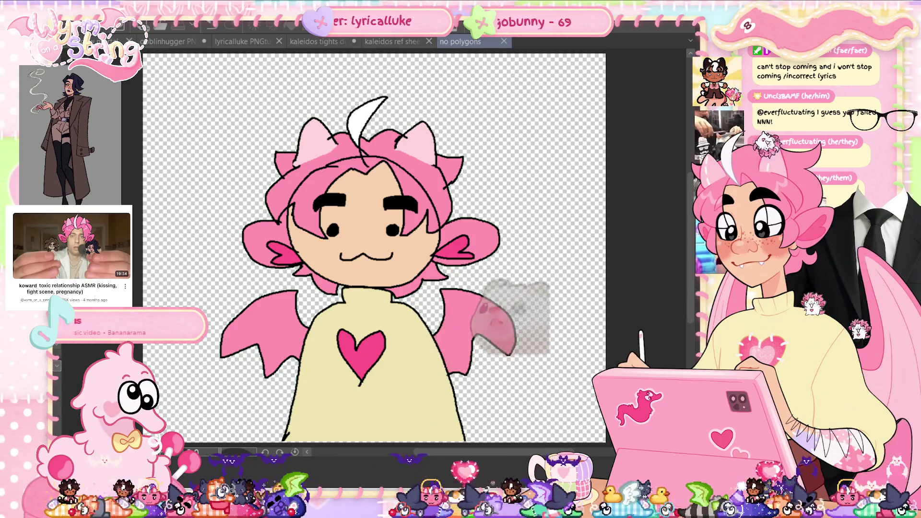
- Export the closed-eyes face as a PNG, then switch to the open fanged mouth
key("ctrl+z")
left_click(128, 10)
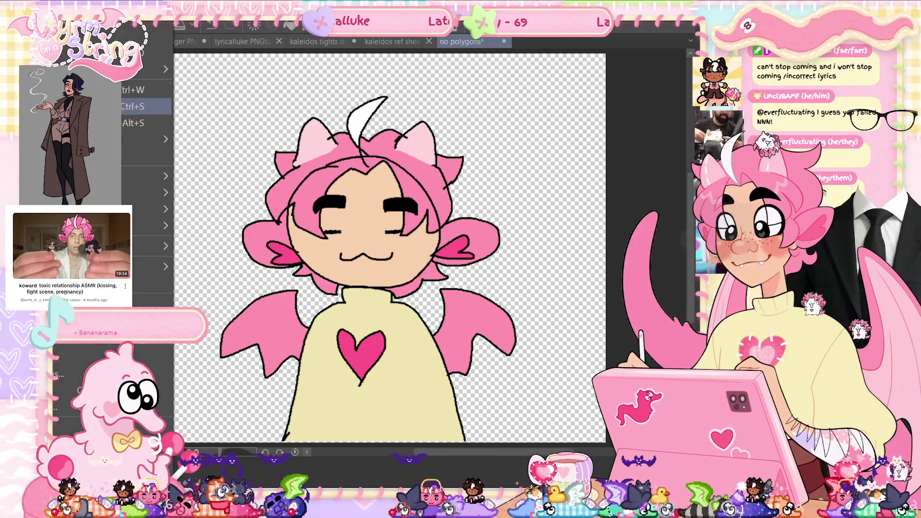
left_click(276, 218)
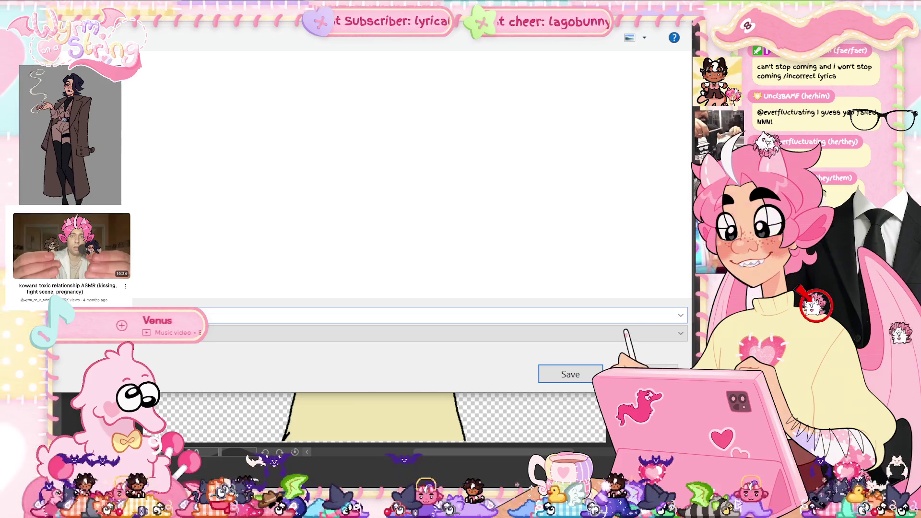
key("Return")
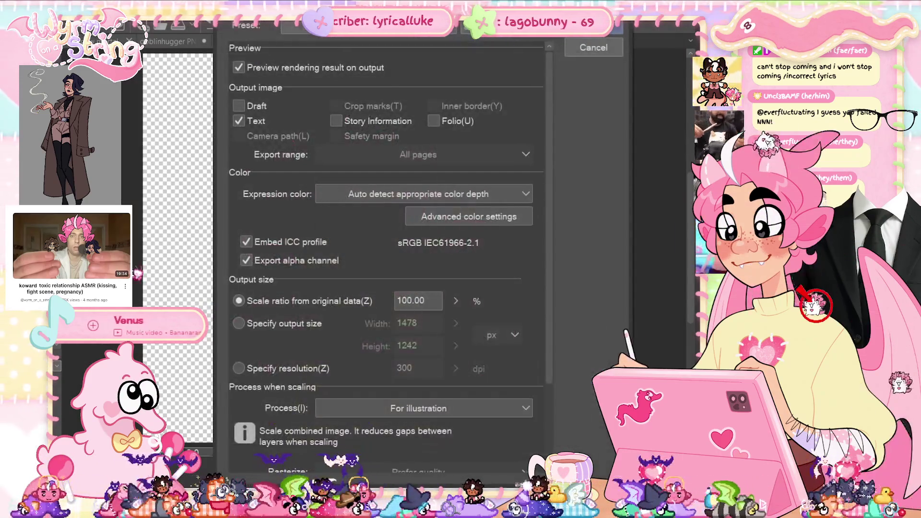
key("Return")
key("Return")
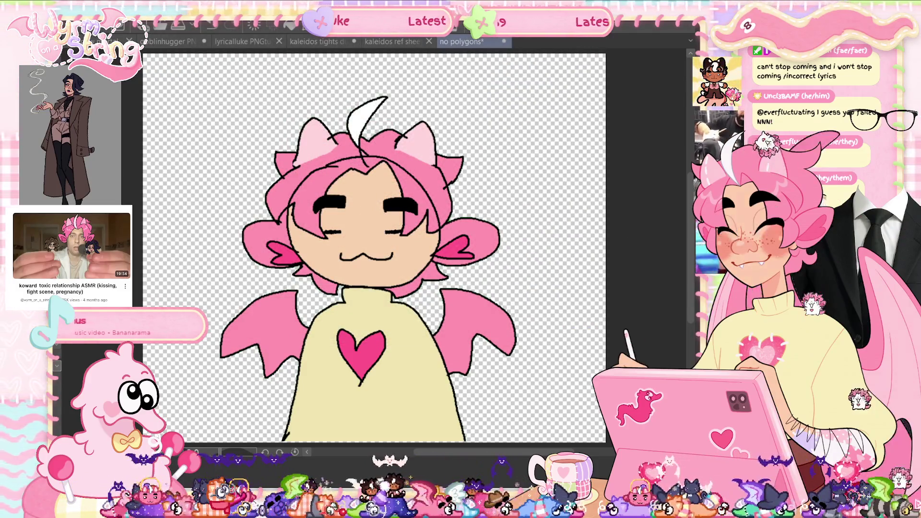
key("ctrl+z")
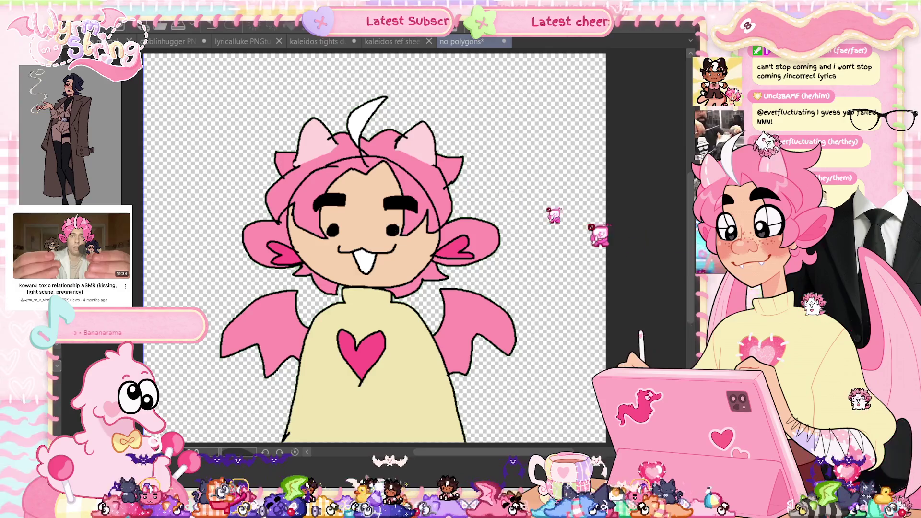
- Abandon an initial export attempt and save the no polygons document with Ctrl+S
key("alt+f")
mouse_move(144, 176)
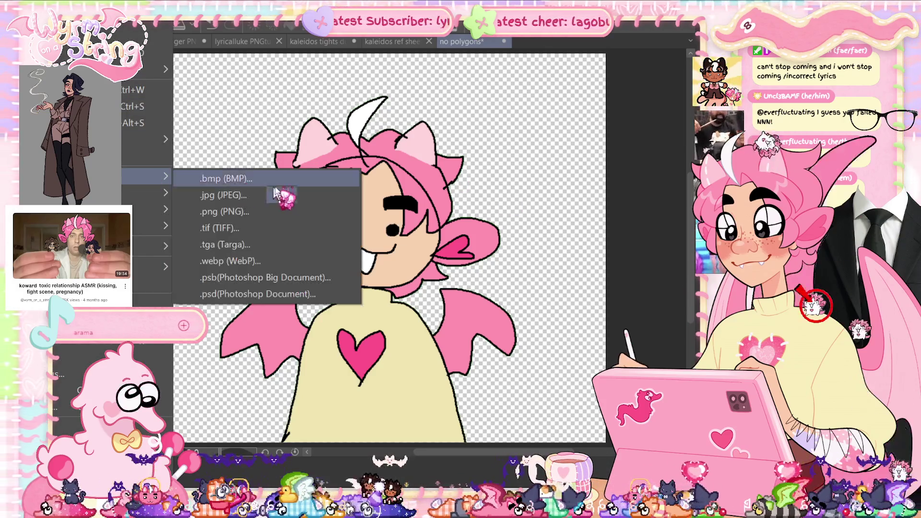
left_click(287, 212)
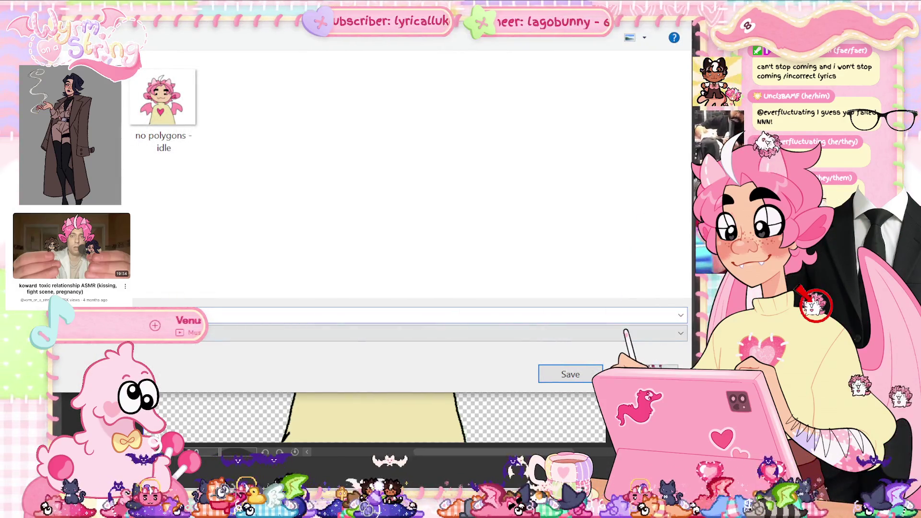
key("Return")
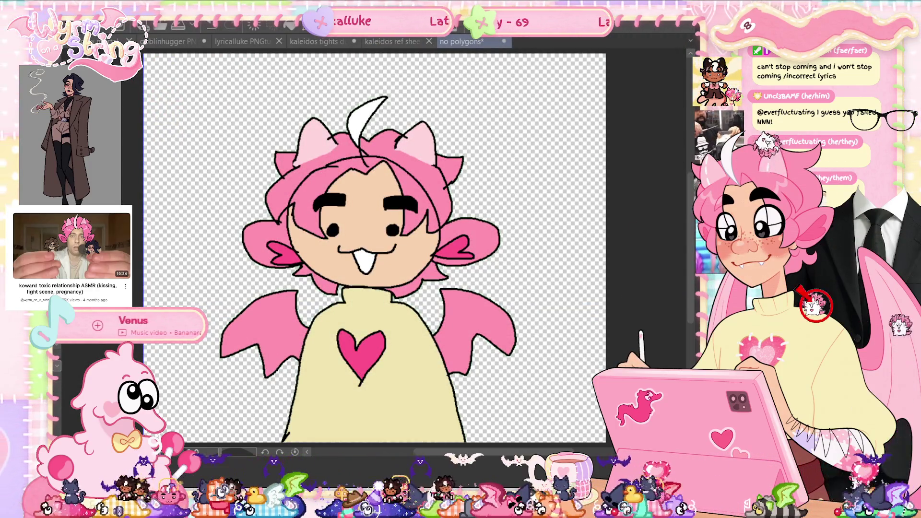
key("ctrl+minus")
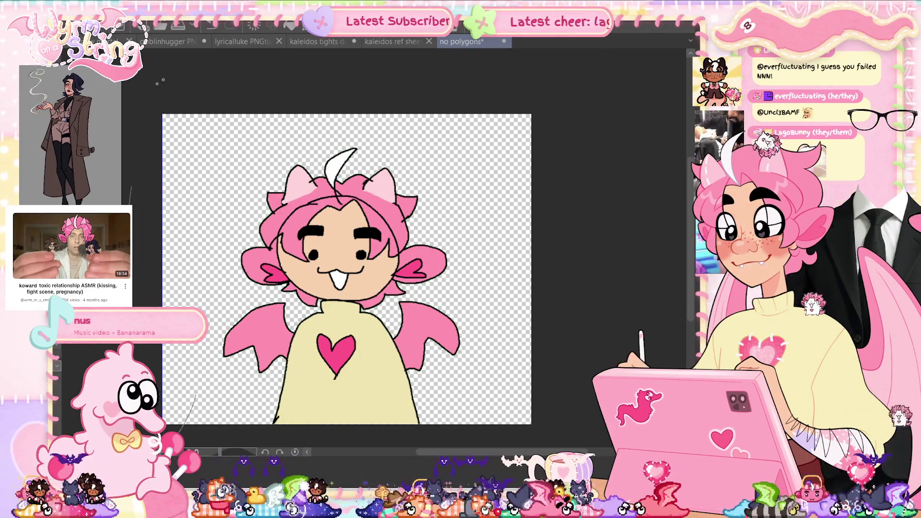
key("ctrl+s")
key("ctrl+plus")
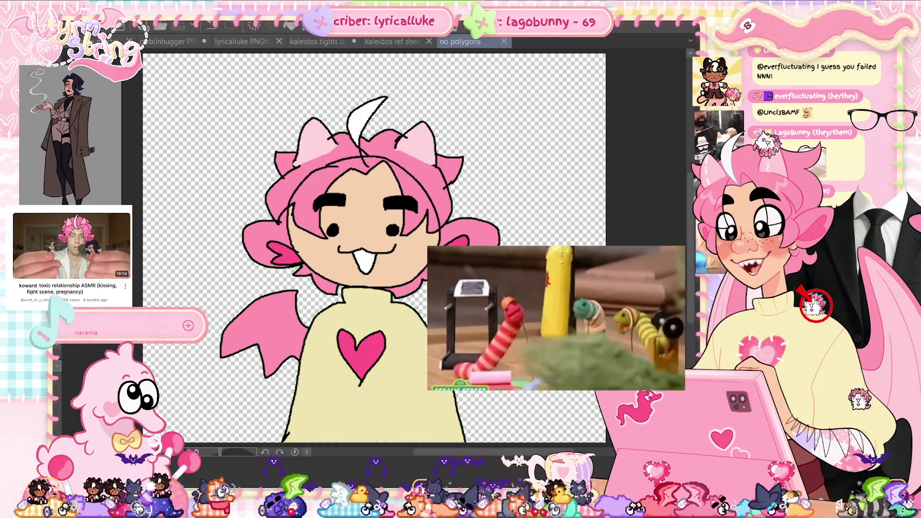
- Export the drawing as a PNG, reusing the 'no polygons - idle' file name
key("alt+f")
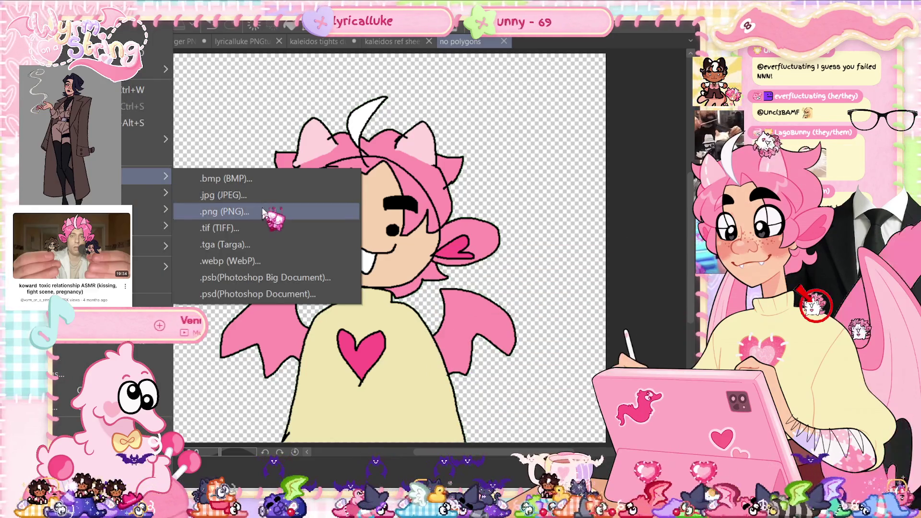
left_click(298, 211)
left_click(163, 100)
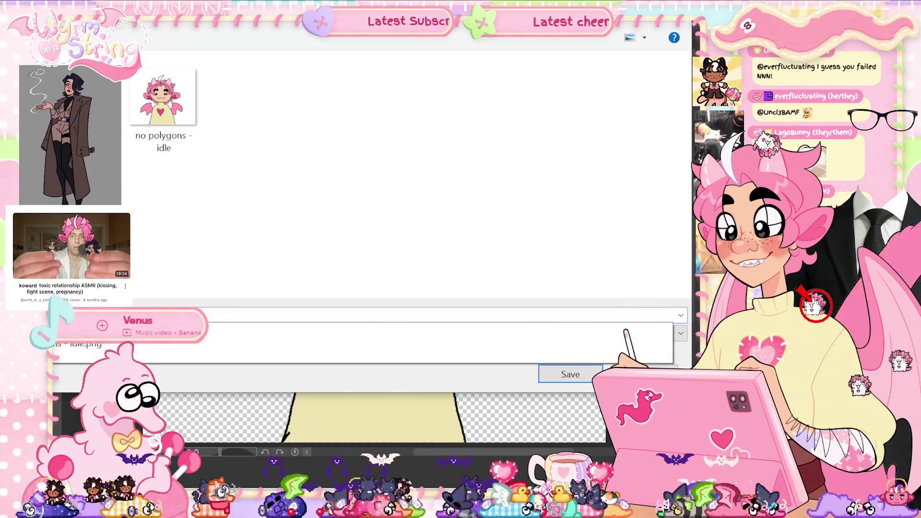
key("Return")
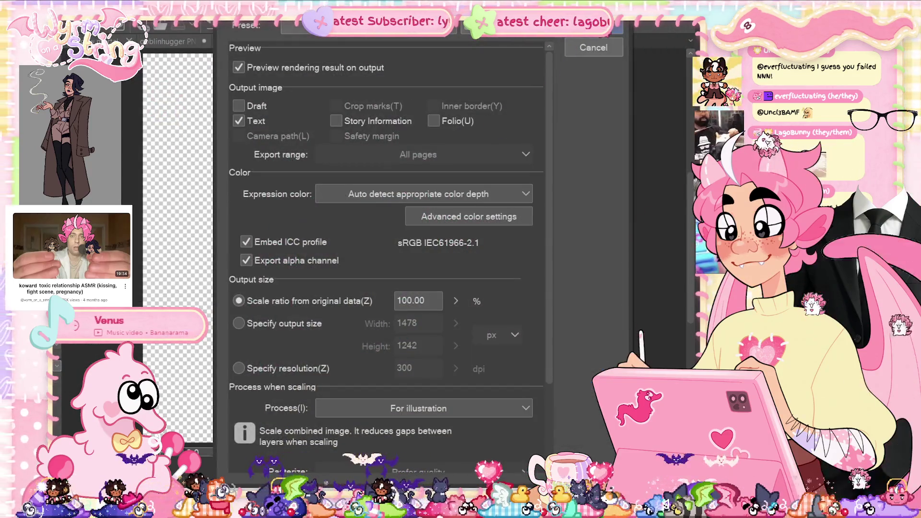
key("Return")
left_click(569, 62)
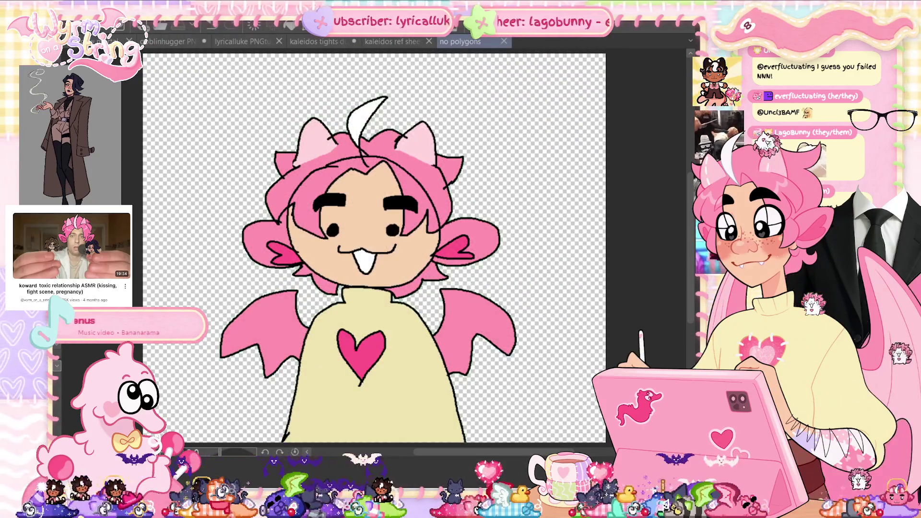
- Export another expression variant as a PNG file, accepting the export settings
left_click(67, 28)
mouse_move(144, 176)
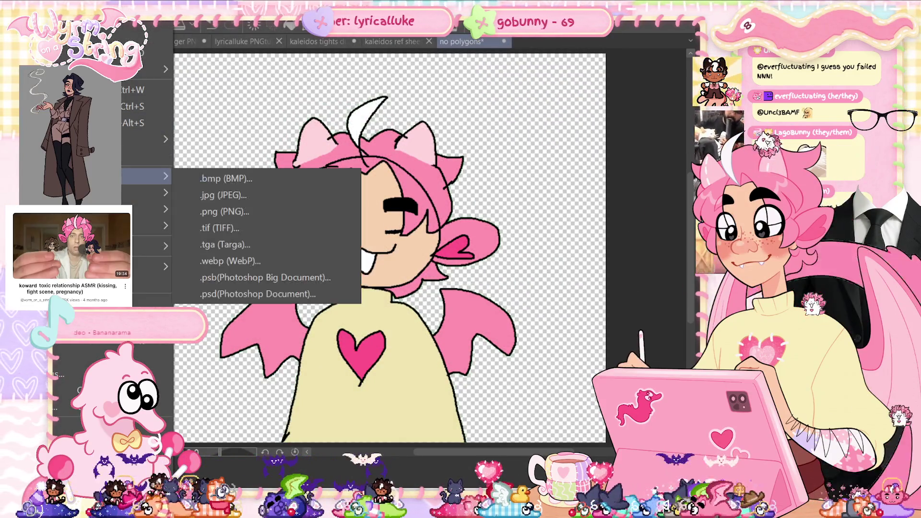
left_click(261, 211)
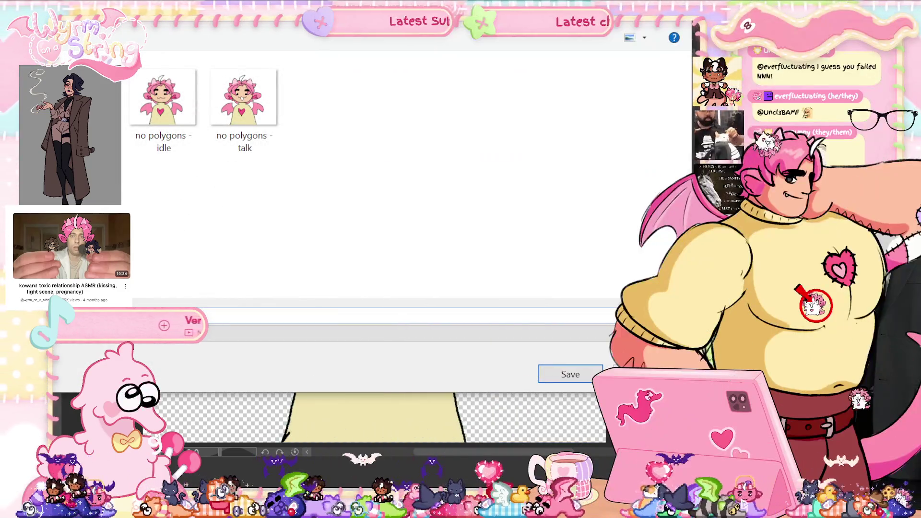
key("Return")
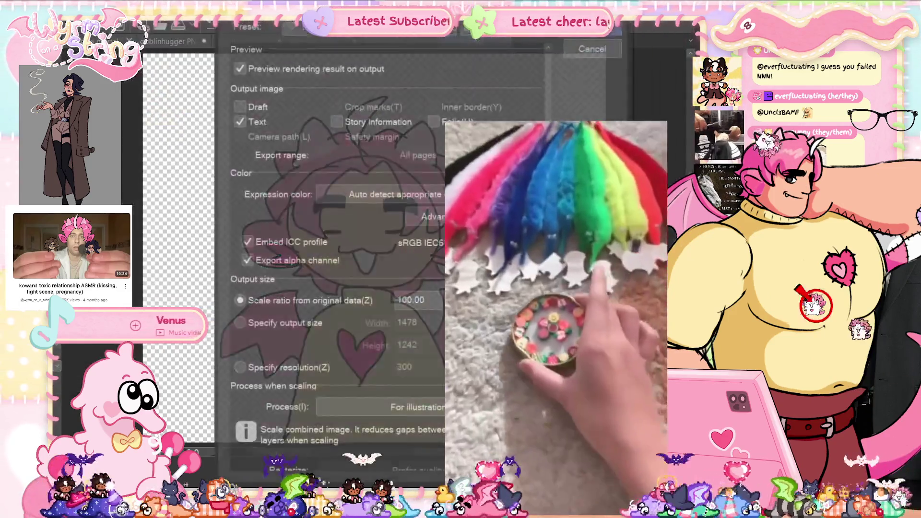
key("Return")
key("Return")
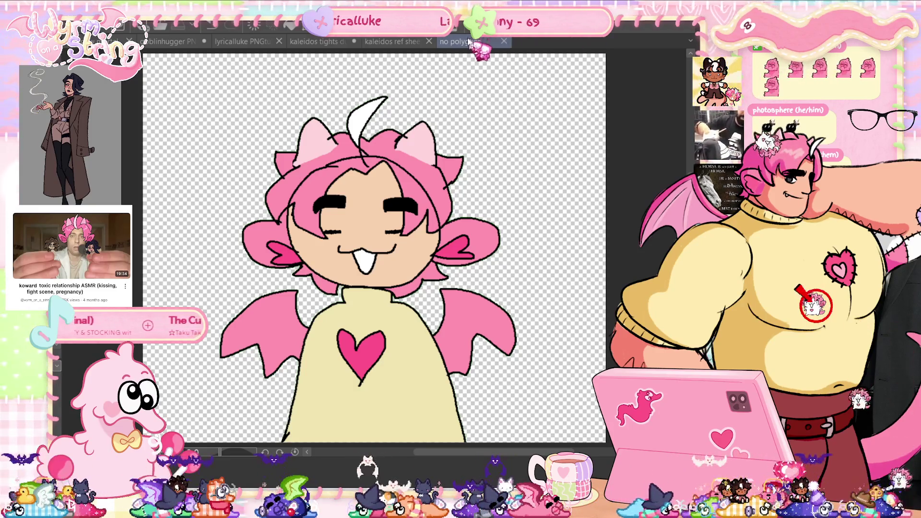
- Switch through the document tabs to the grey PNGtuber face sketch and close no polygons
left_click(169, 43)
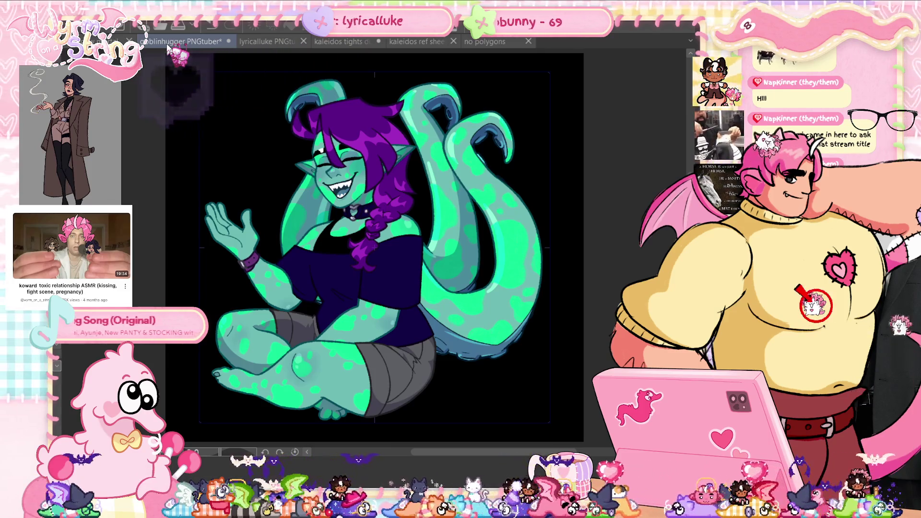
left_click(269, 42)
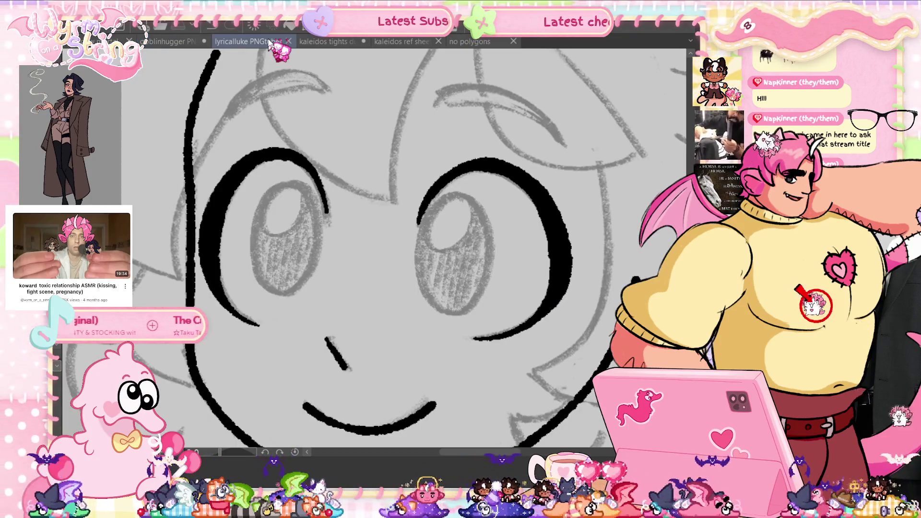
left_click(513, 41)
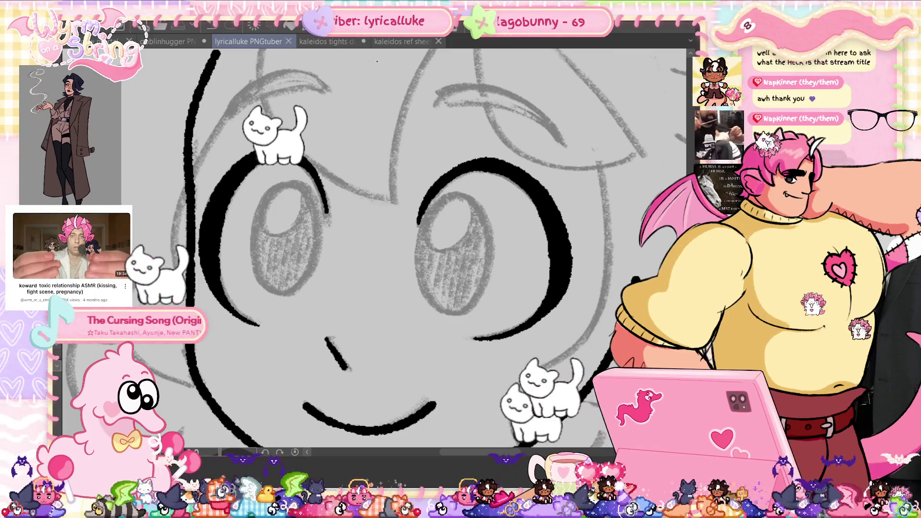
- Undo the last change, save the PNGtuber sketch, and zoom in on the eye
key("ctrl+z")
key("ctrl+s")
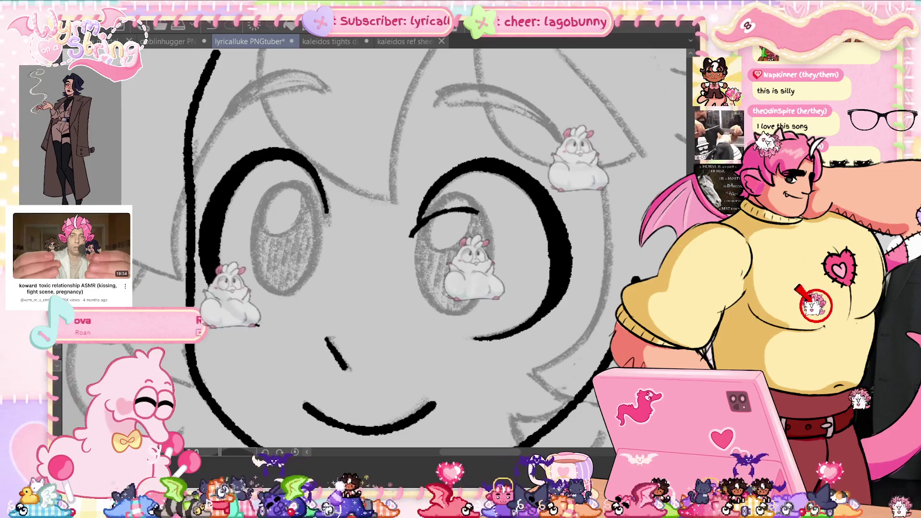
scroll(460, 218, "up", 2)
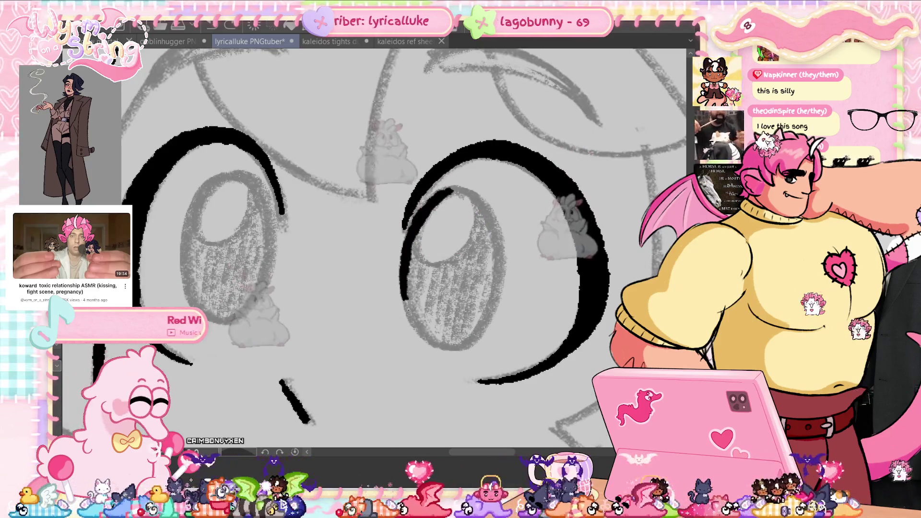
- Ink the right eye's iris outline and transform it to fit the sketch
mouse_move(445, 190)
left_mouse_down()
mouse_move(499, 277)
mouse_move(431, 188)
left_mouse_up()
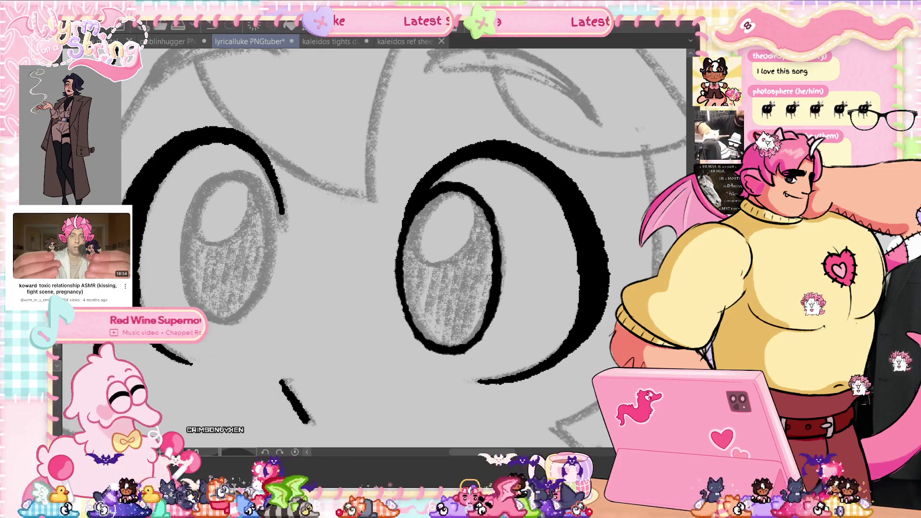
key("ctrl+t")
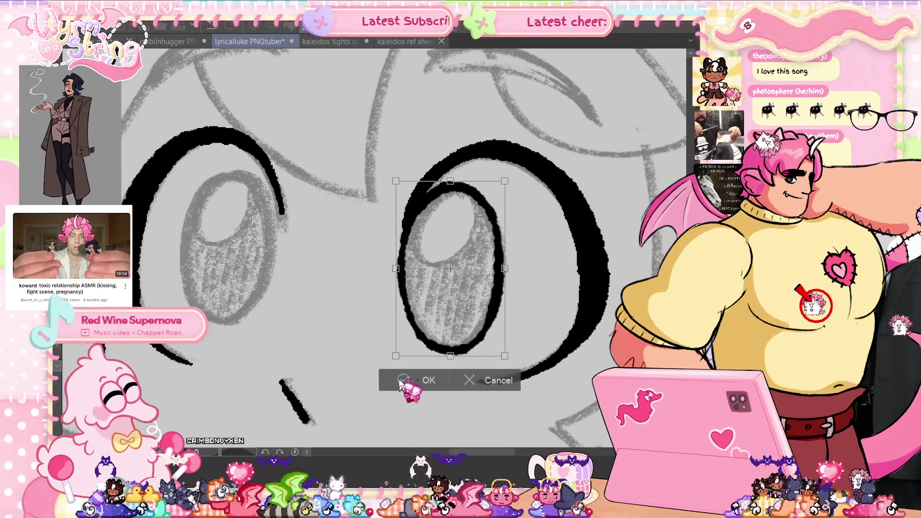
left_click(401, 380)
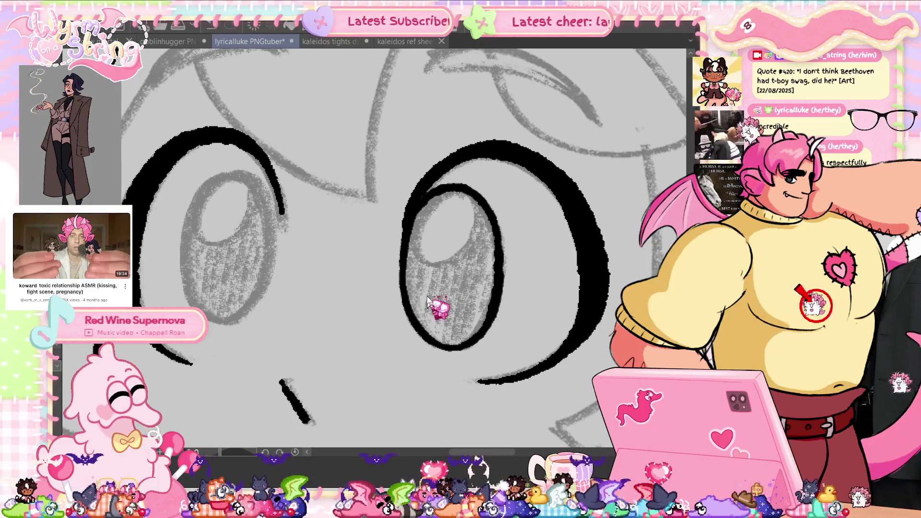
- Save, add a small touch-up mark near the inked eyes, and save again
key("ctrl+s")
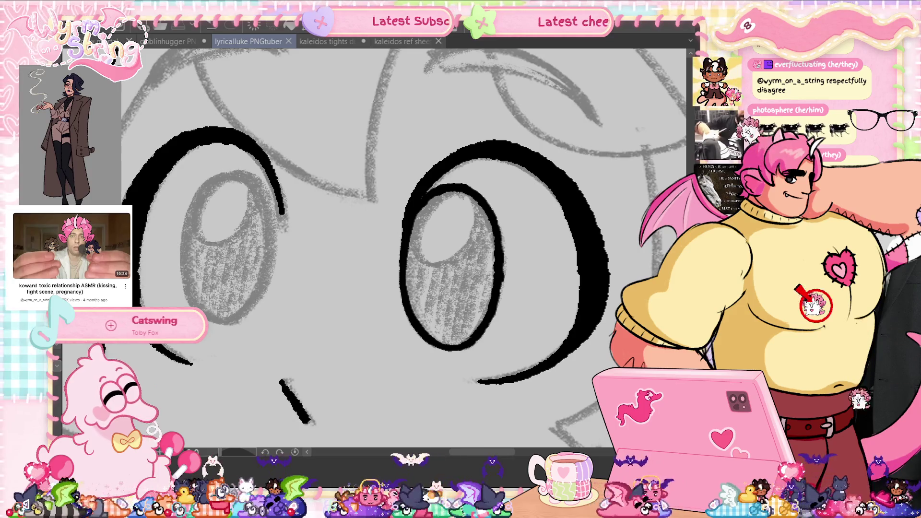
scroll(403, 240, "up", 1)
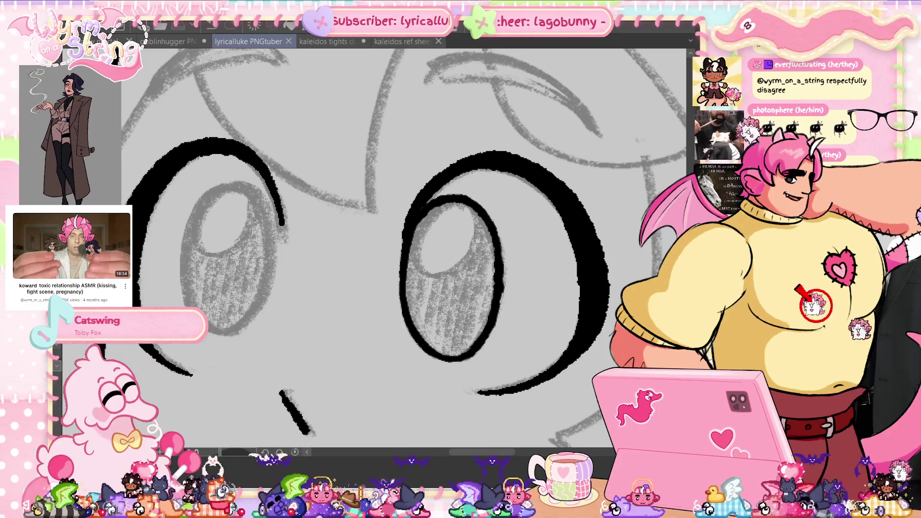
left_click(503, 293)
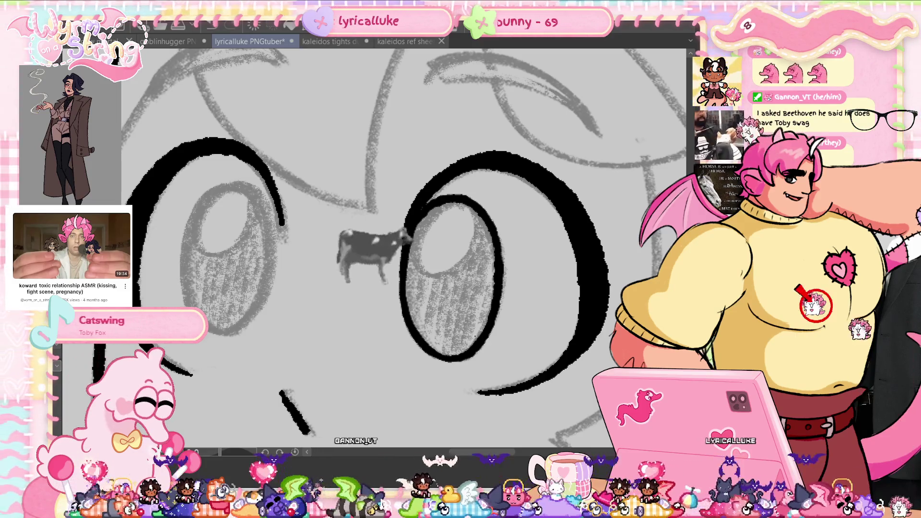
key("ctrl+s")
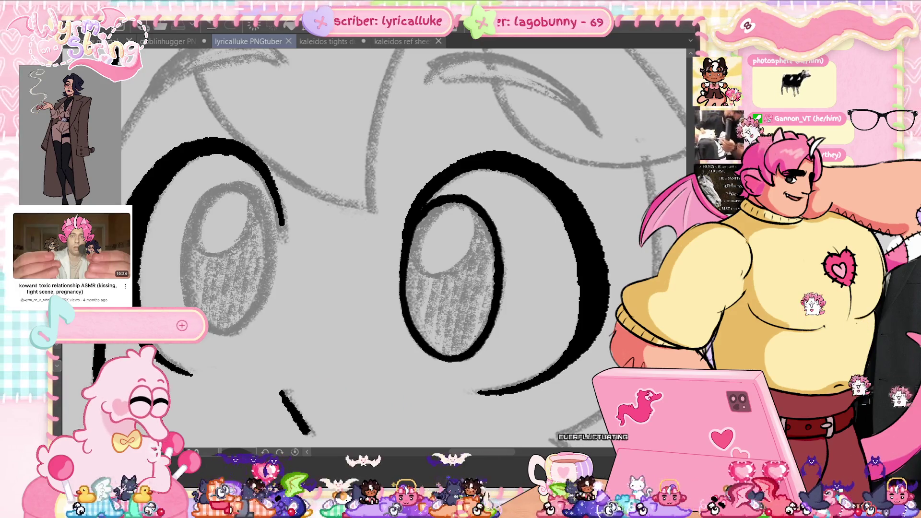
left_click_drag(504, 453, 490, 454)
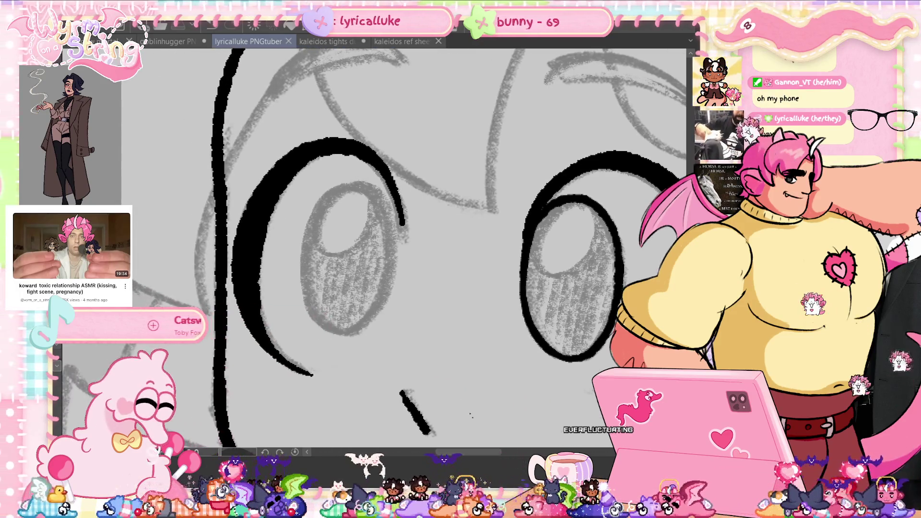
- Ink the left iris outline with upper, left and right strokes, then zoom out to check
scroll(361, 249, "up", 2)
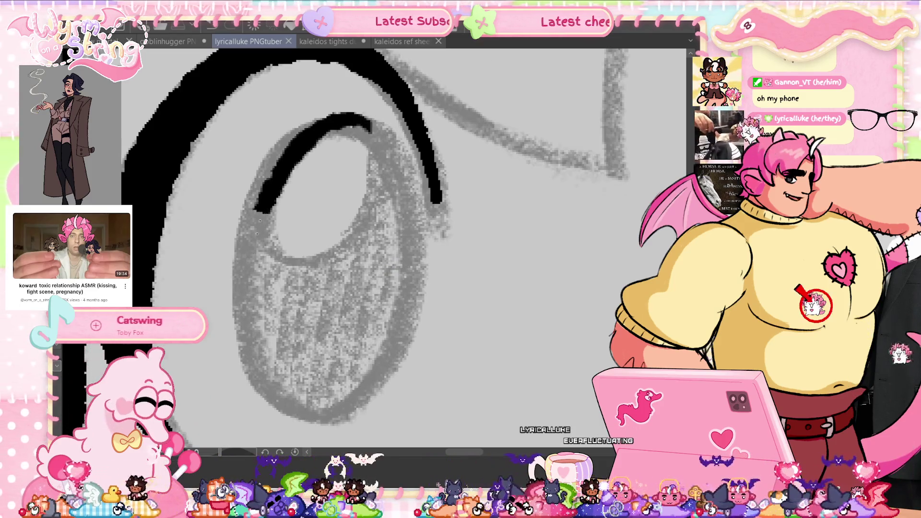
left_click_drag(362, 126, 310, 140)
key("ctrl+z")
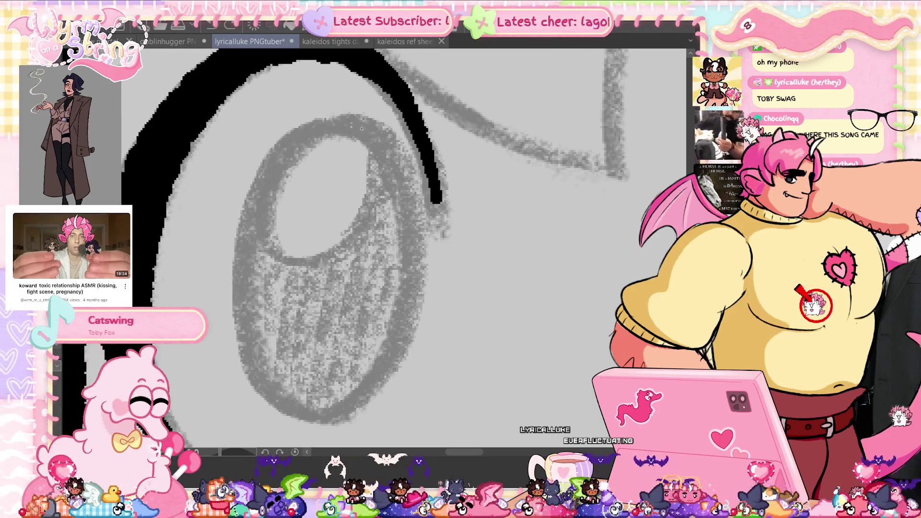
left_click_drag(361, 125, 234, 284)
left_click_drag(346, 408, 404, 150)
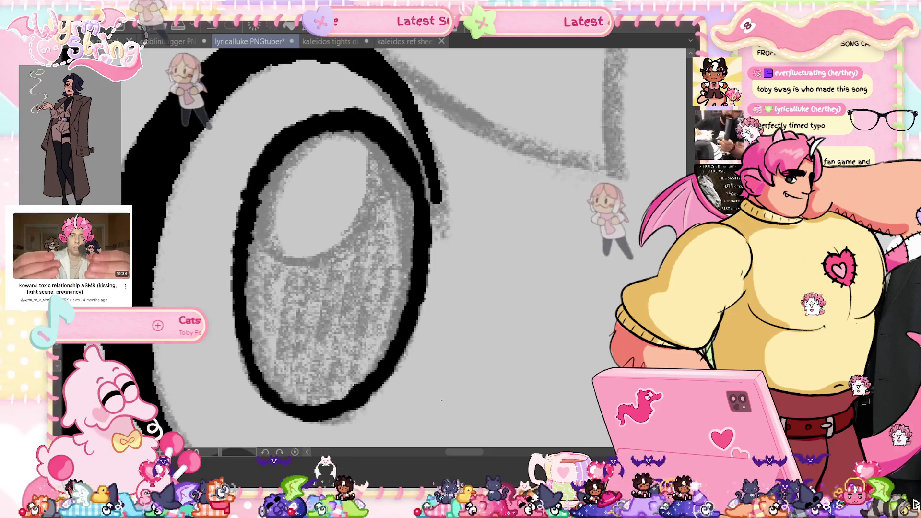
key("ctrl+0")
scroll(314, 176, "up", 3)
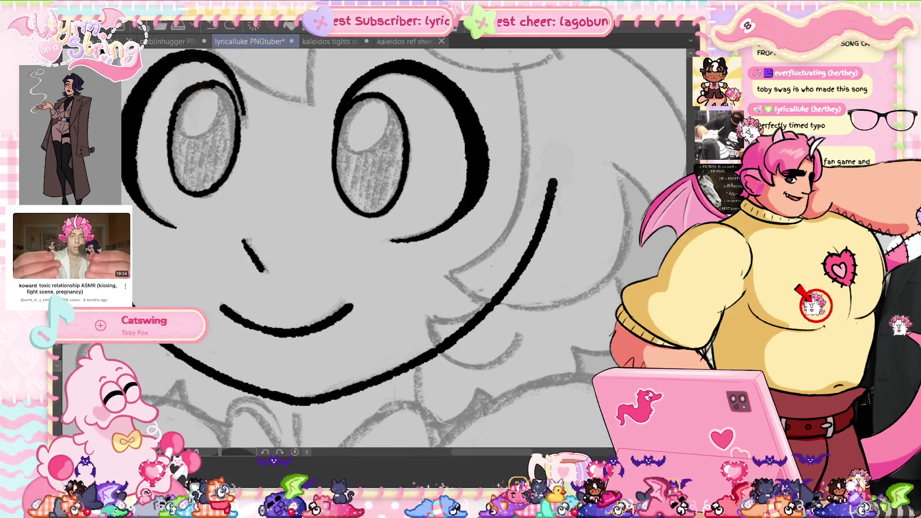
- Undo the iris strokes and redraw the left iris as a bold closed outline, checking with a mirrored view
key("ctrl+z")
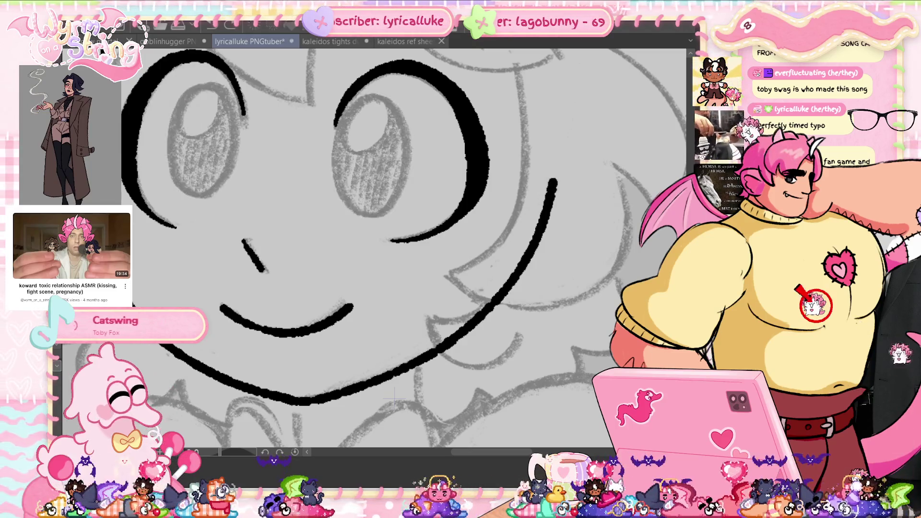
scroll(356, 111, "up", 1)
scroll(356, 112, "up", 4)
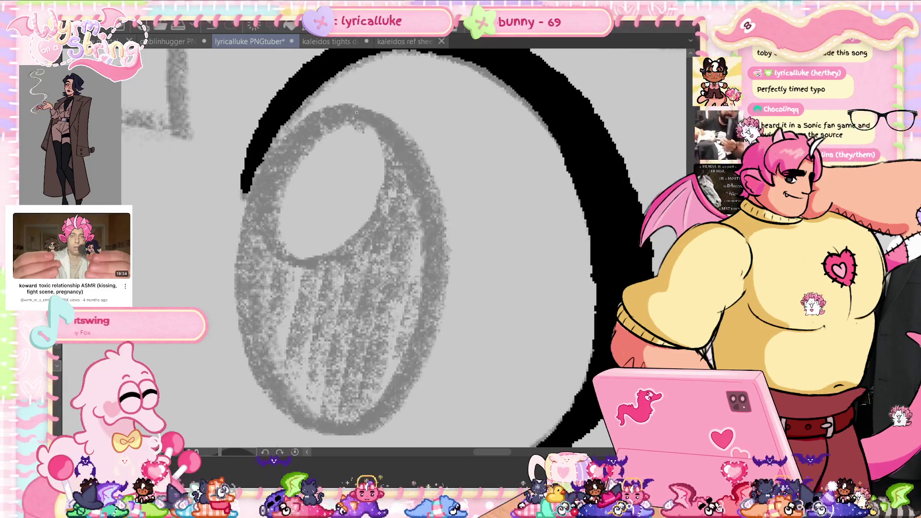
left_click_drag(277, 160, 251, 238)
key("ctrl+z")
left_click_drag(359, 111, 286, 408)
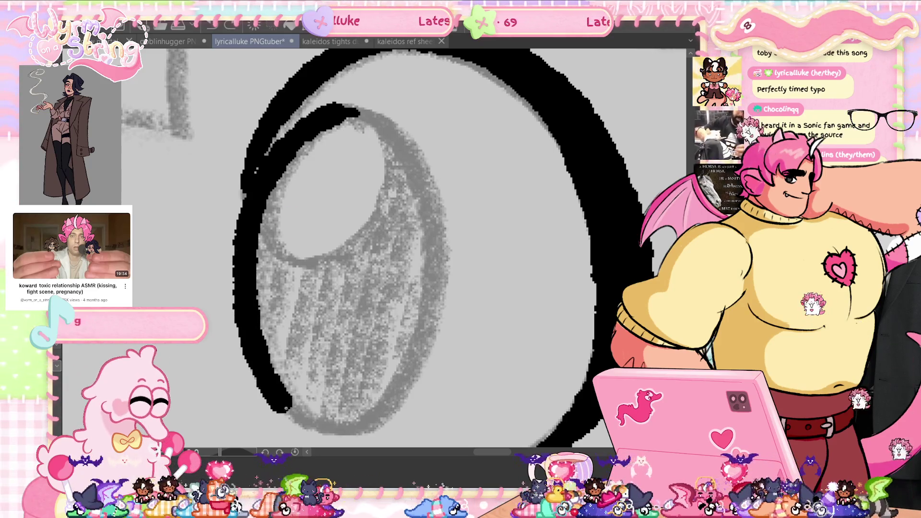
mouse_move(430, 368)
left_mouse_down()
mouse_move(355, 110)
mouse_move(309, 421)
mouse_move(365, 115)
left_mouse_up()
key("ctrl+z")
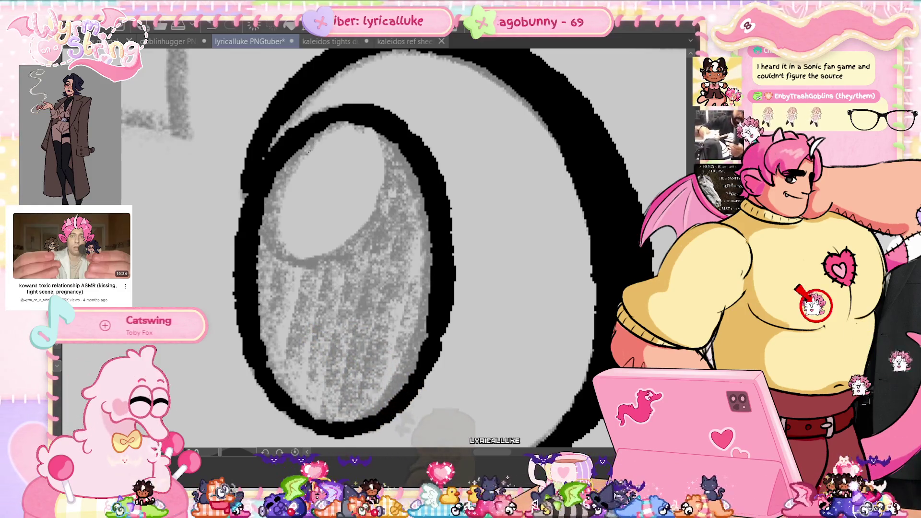
left_click_drag(344, 113, 288, 130)
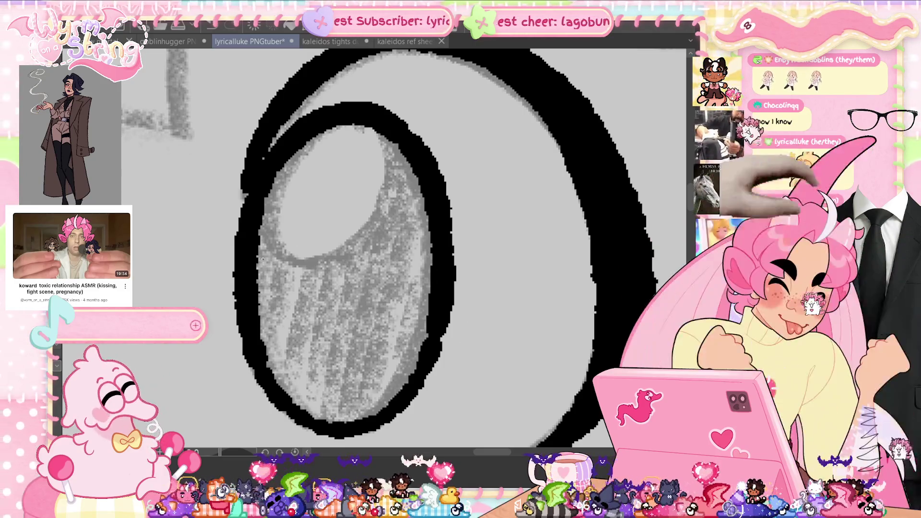
key("h")
mouse_move(314, 172)
left_mouse_down()
mouse_move(255, 126)
mouse_move(314, 171)
left_mouse_up()
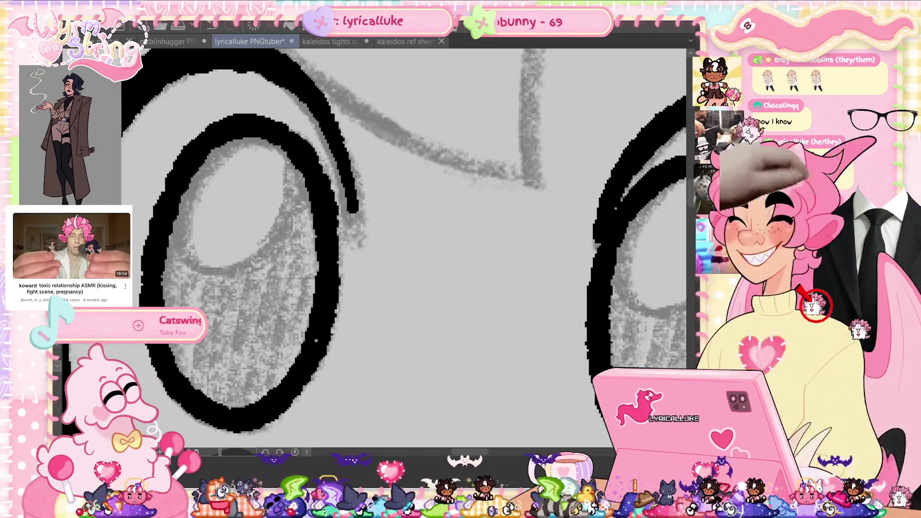
- Pan to the other eye, save, and ink a long contour line left of the eyes
scroll(433, 351, "down", 3)
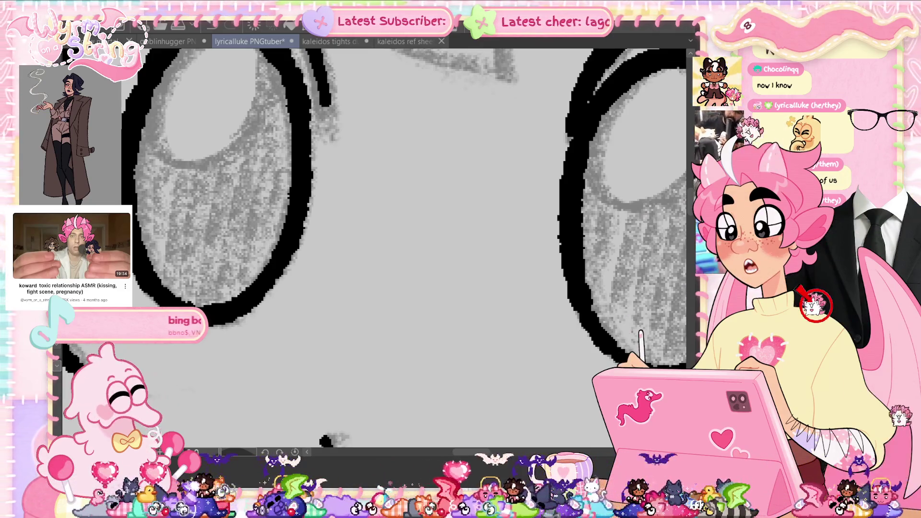
left_click_drag(336, 240, 398, 287)
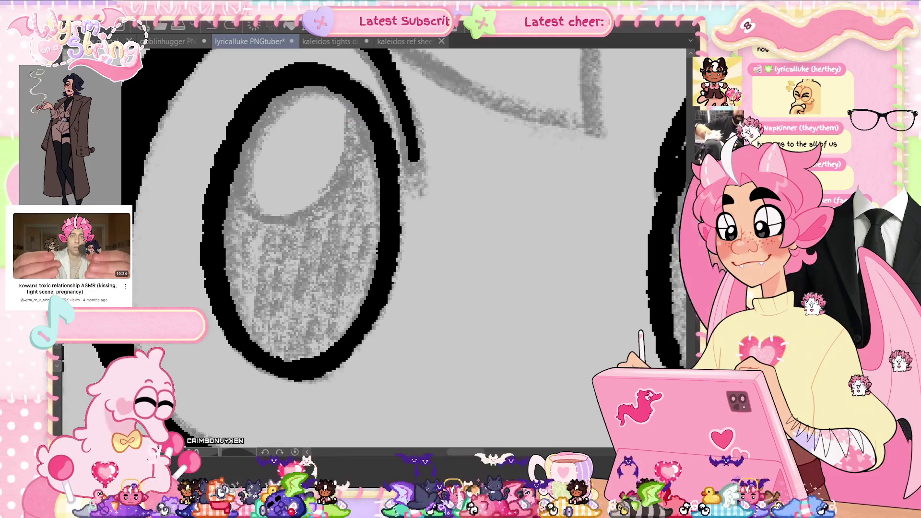
key("ctrl+s")
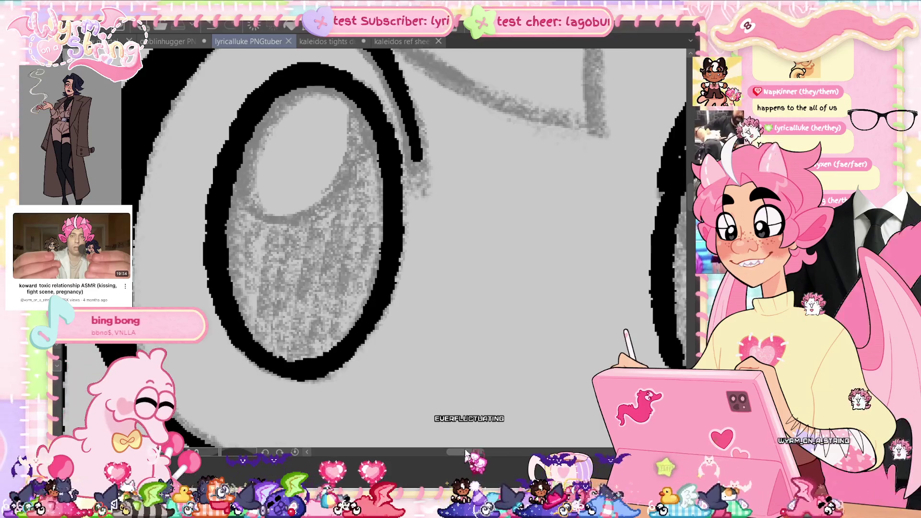
left_click_drag(384, 123, 378, 328)
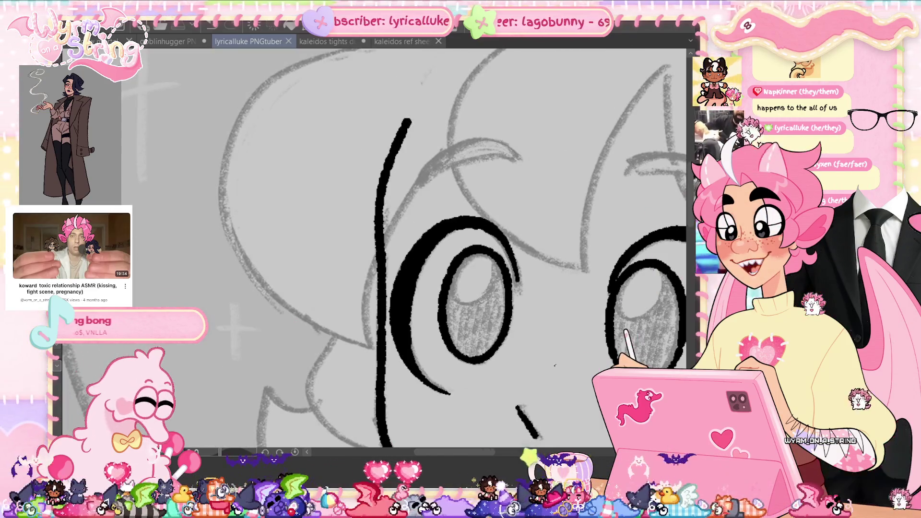
- Cancel the accidental layer deletion, save, and thicken the right cheek line
scroll(375, 249, "down", 3)
scroll(374, 249, "up", 3)
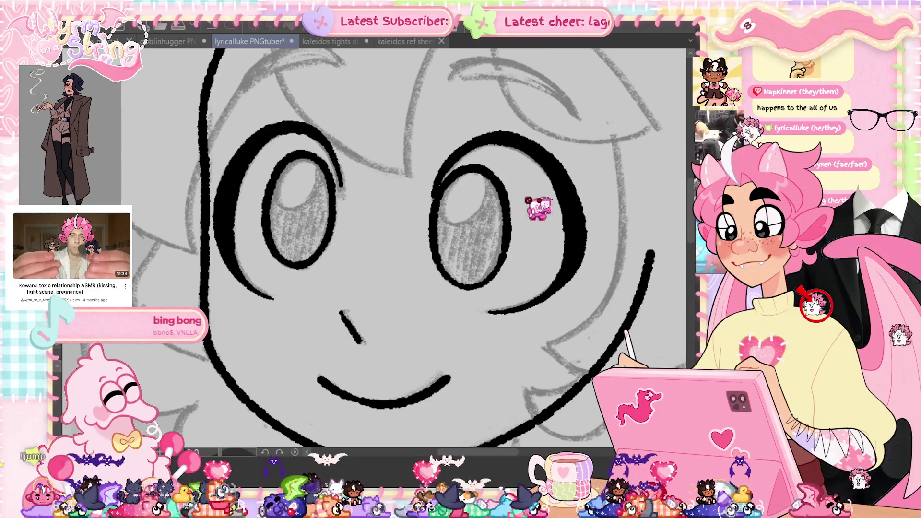
key("Delete")
left_click(423, 184)
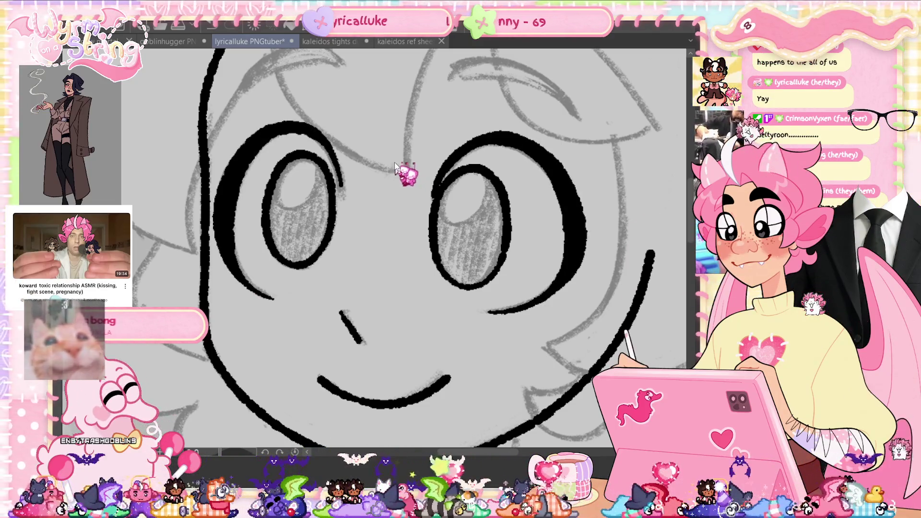
key("ctrl+s")
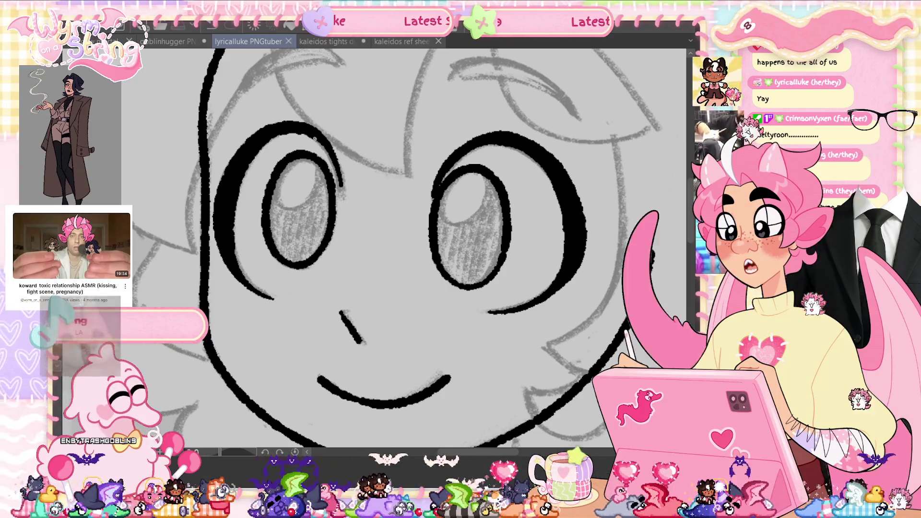
left_click(313, 134)
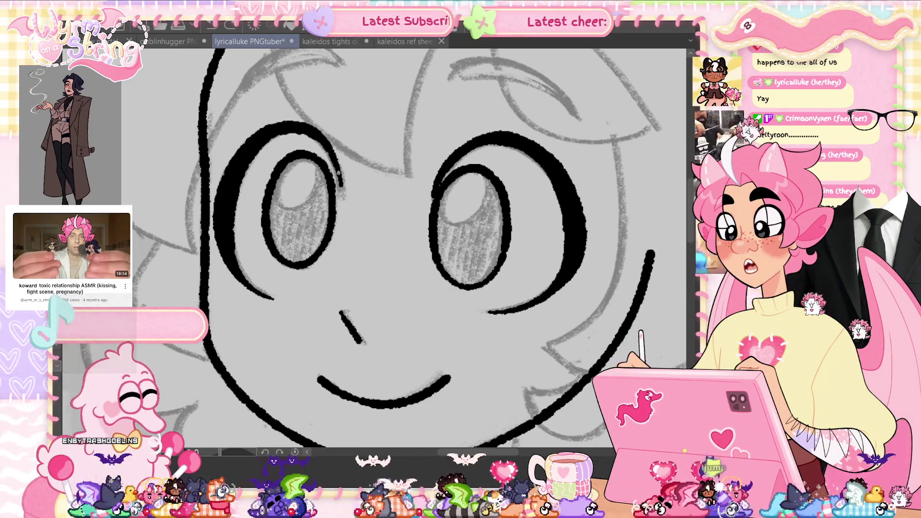
left_click_drag(341, 184, 326, 151)
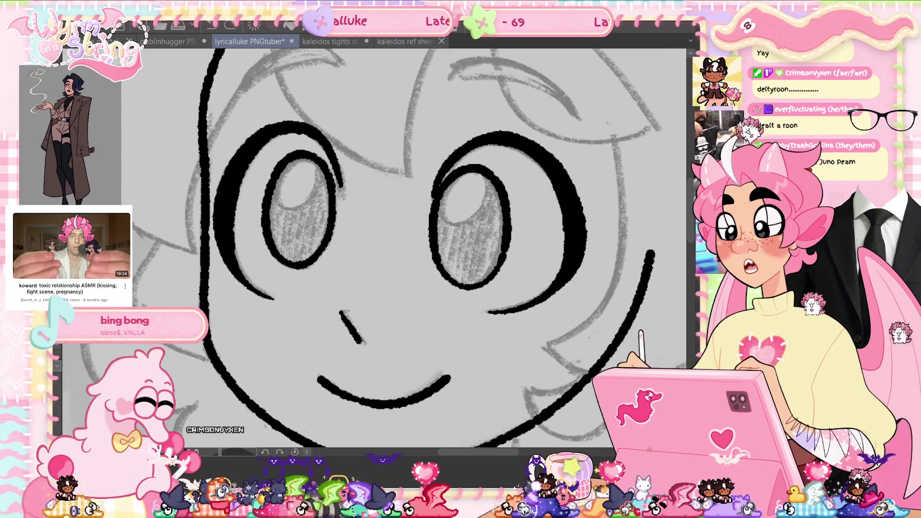
- Save the PNGtuber drawing and scroll up toward the forehead
key("ctrl+s")
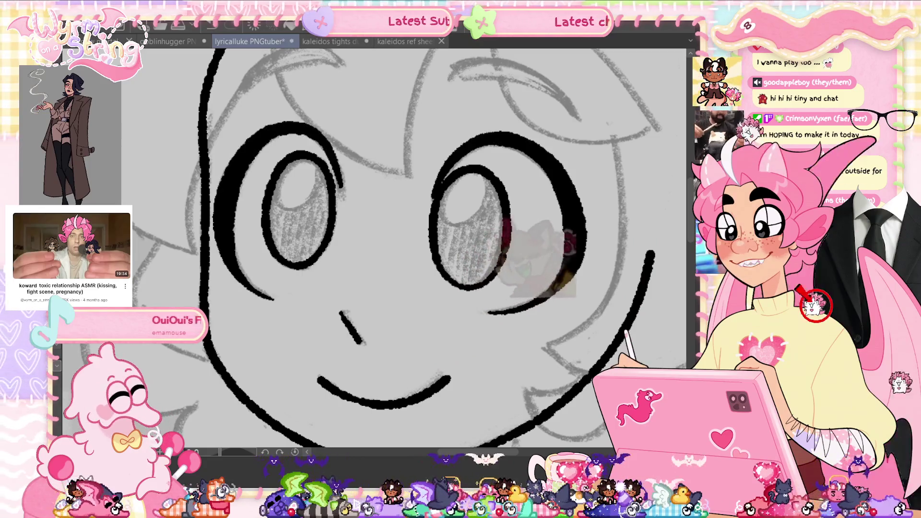
scroll(692, 228, "up", 3)
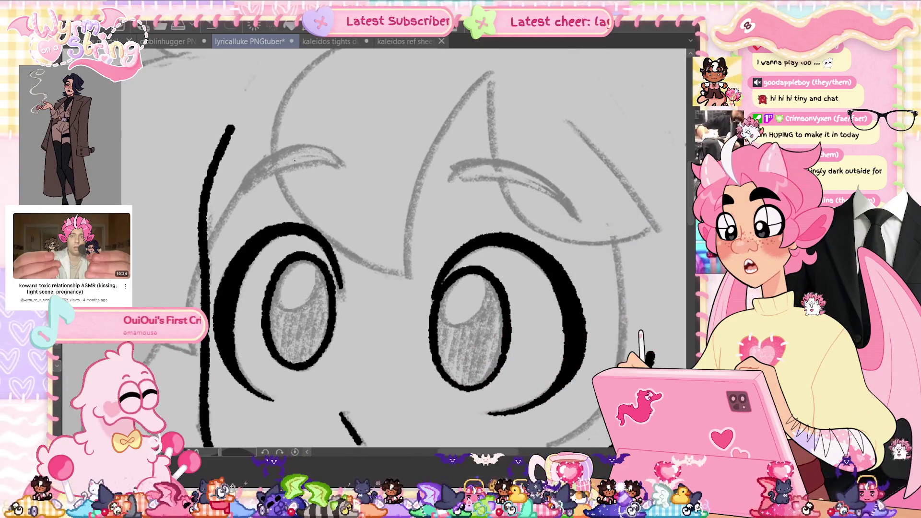
- Ink bold black brows over the left and right eyes, thickening each with a second stroke
left_click_drag(241, 189, 336, 161)
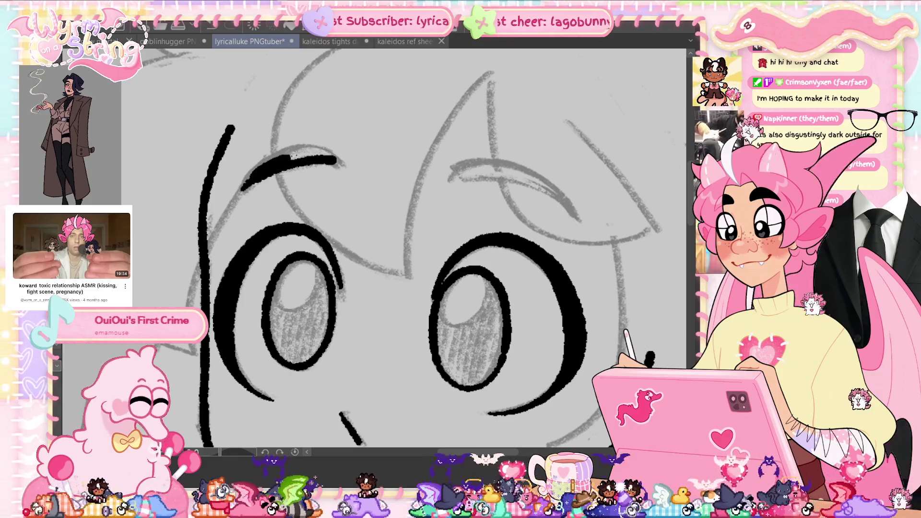
left_click_drag(334, 159, 261, 170)
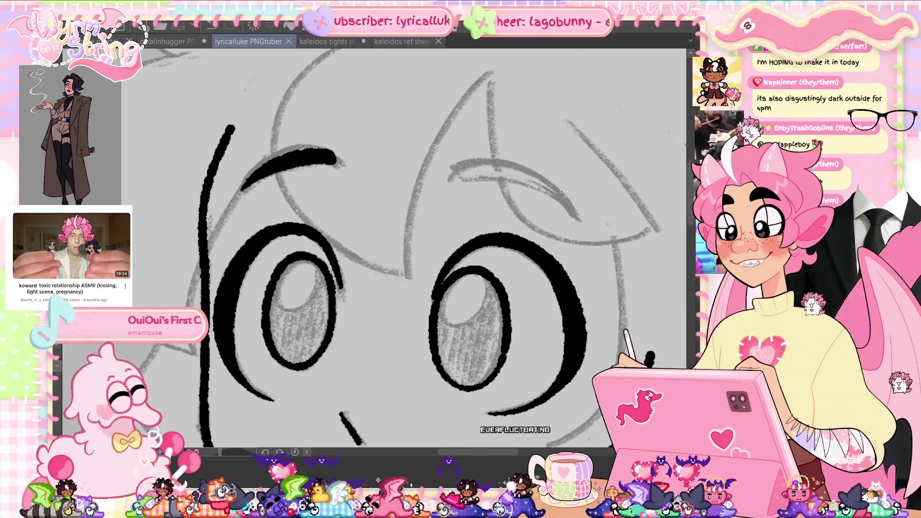
left_click_drag(403, 249, 479, 192)
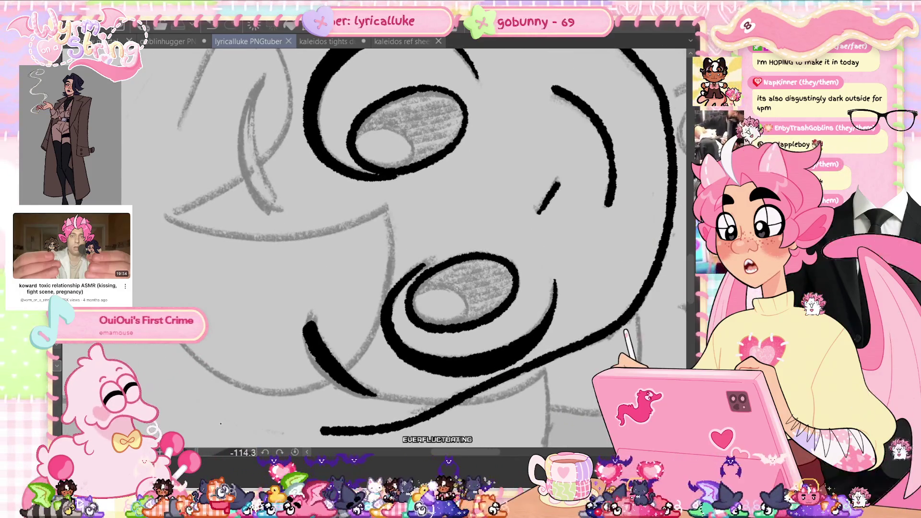
left_click(312, 325)
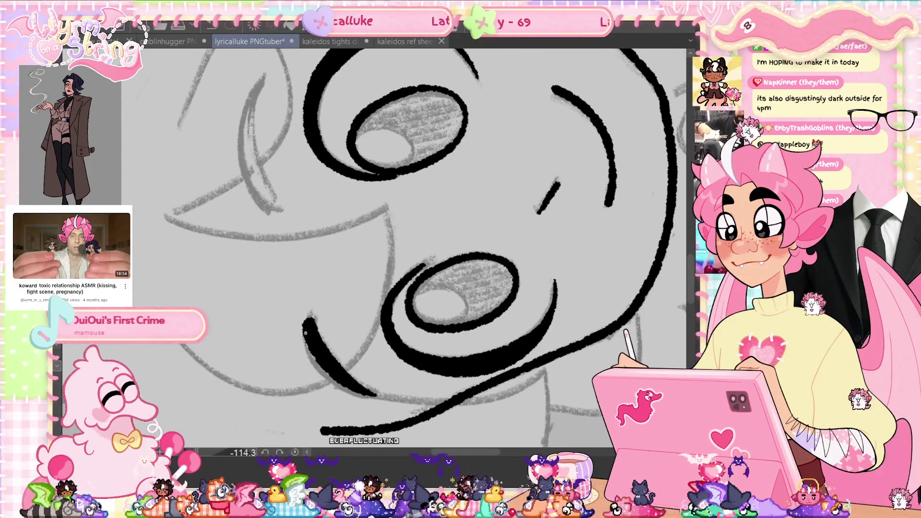
left_click_drag(263, 80, 271, 206)
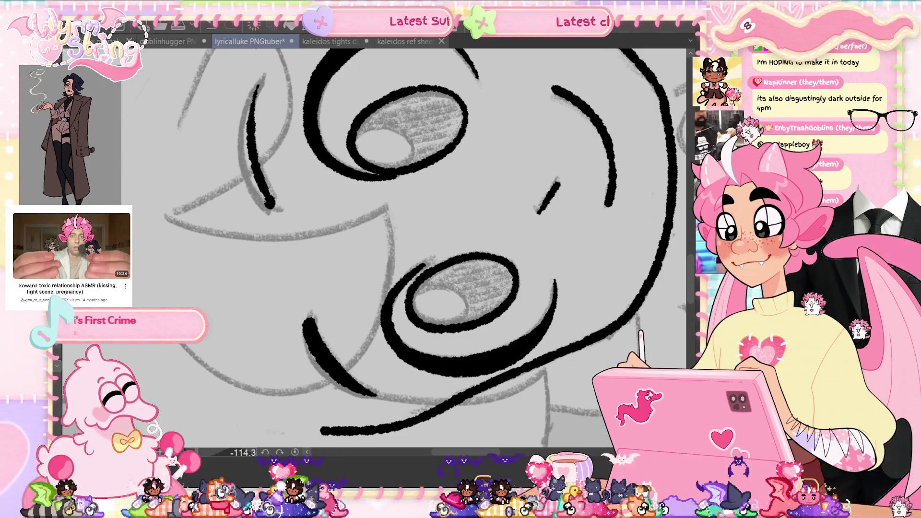
left_click_drag(247, 103, 269, 205)
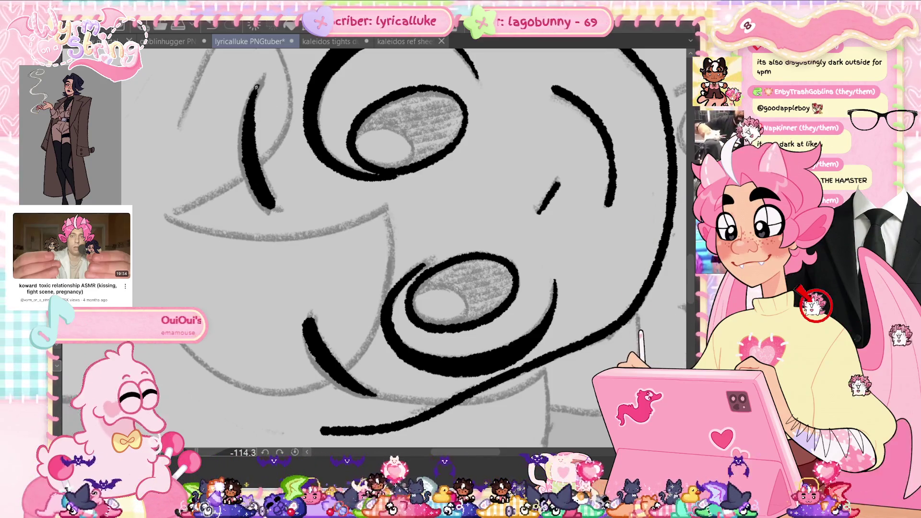
key("ctrl+asciicircum")
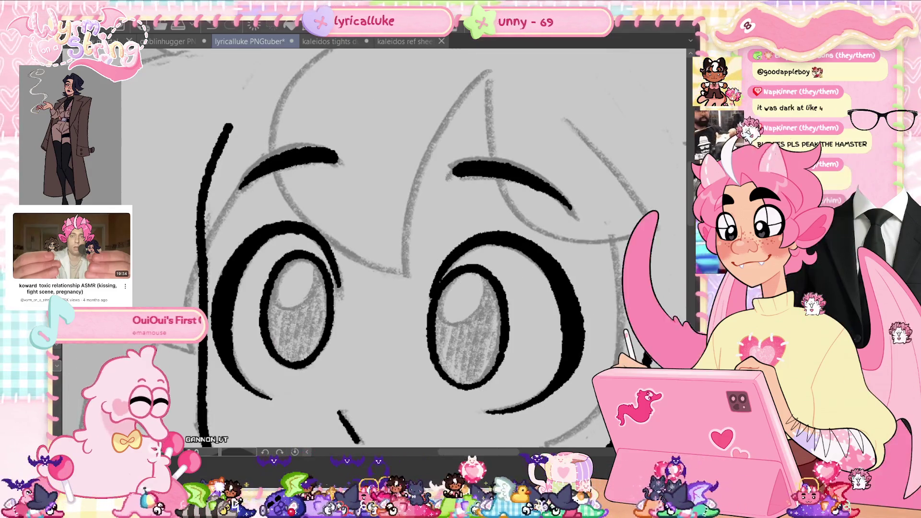
- Save the PNGtuber drawing twice while scrolling over the newly inked brows and eyes
key("ctrl+s")
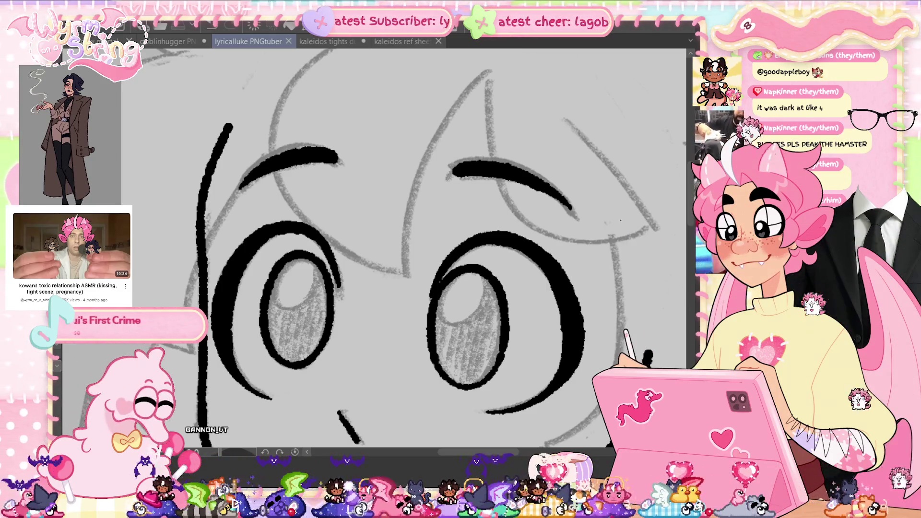
scroll(689, 197, "up", 2)
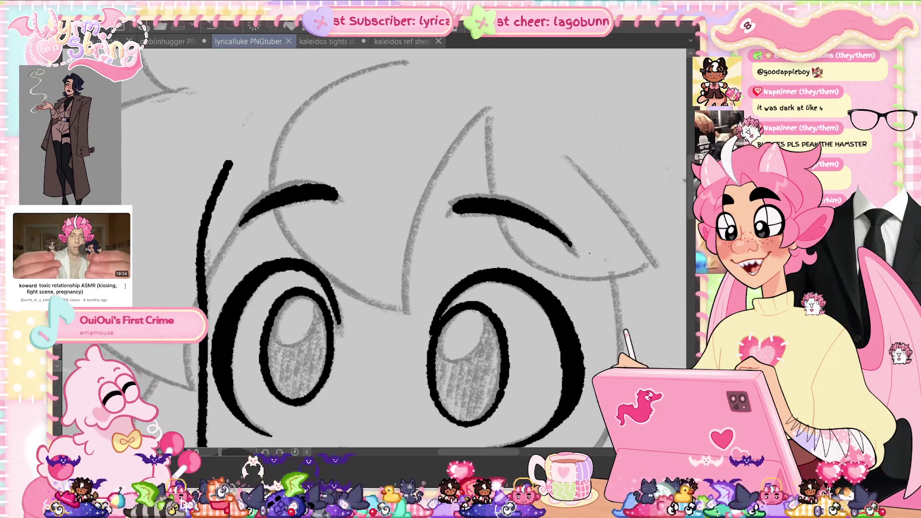
scroll(589, 252, "up", 2)
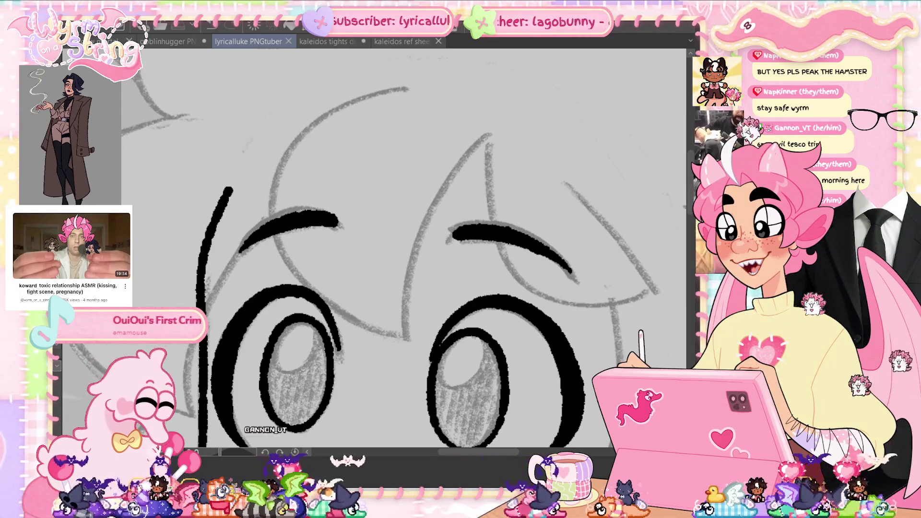
scroll(407, 249, "right", 4)
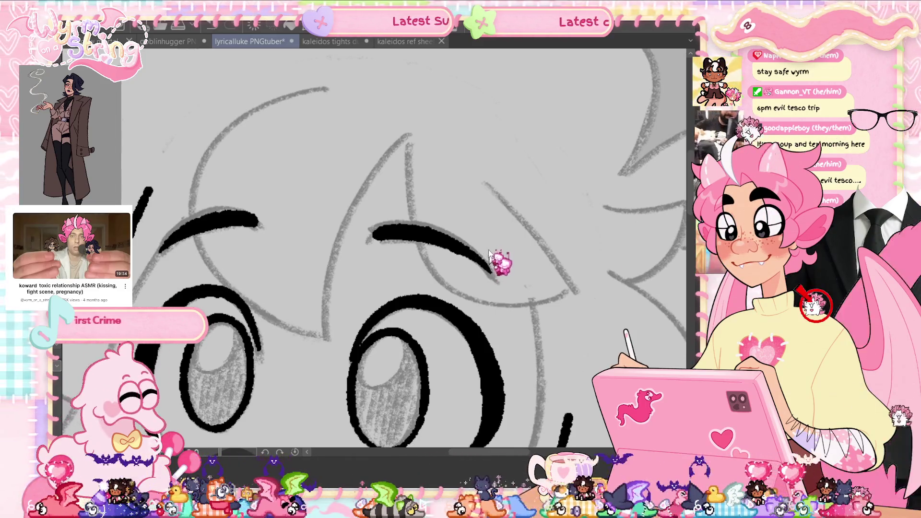
key("ctrl+s")
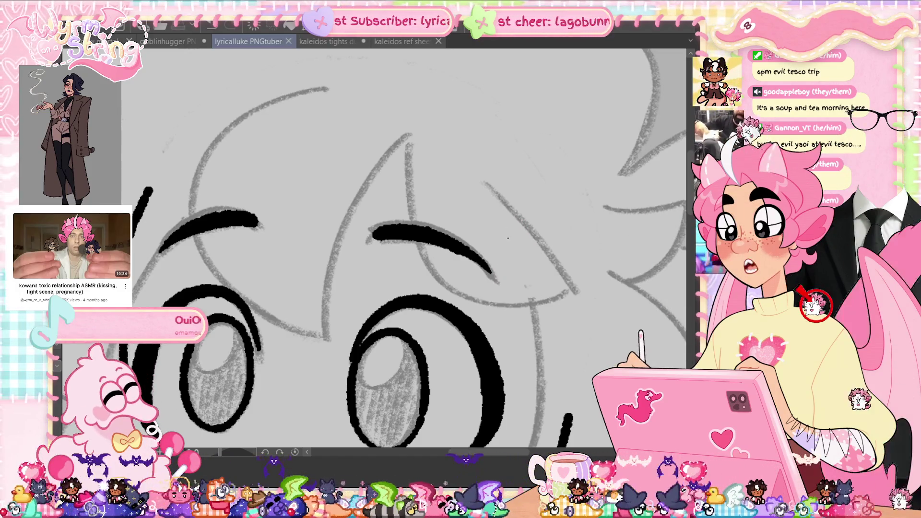
scroll(416, 274, "up", 1)
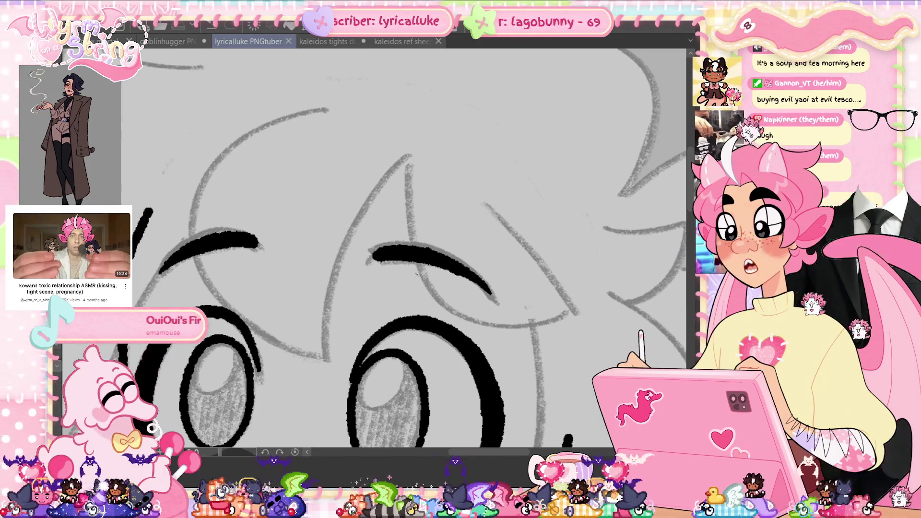
- Rework the ink line beside the eye on a tilted canvas, then level it and save
left_click_drag(336, 250, 364, 288)
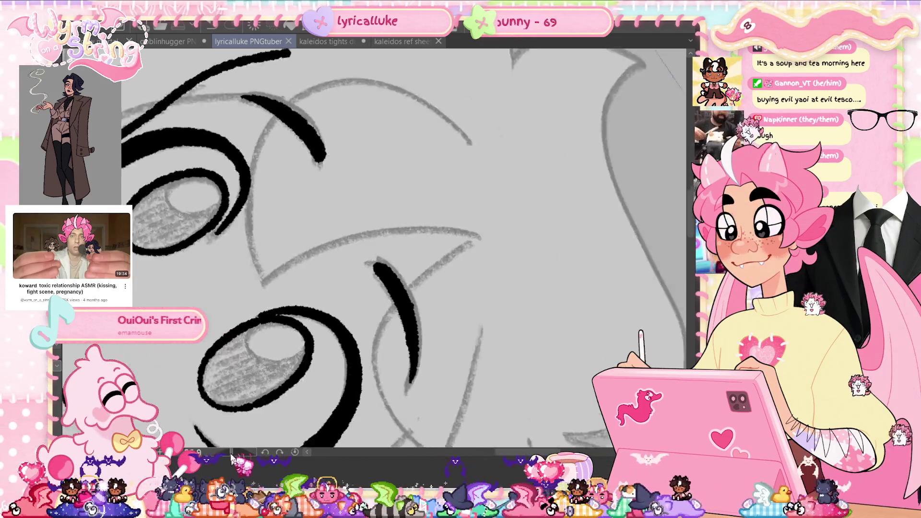
mouse_move(432, 288)
left_mouse_down()
mouse_move(366, 211)
mouse_move(376, 232)
left_mouse_up()
left_click_drag(364, 190, 382, 229)
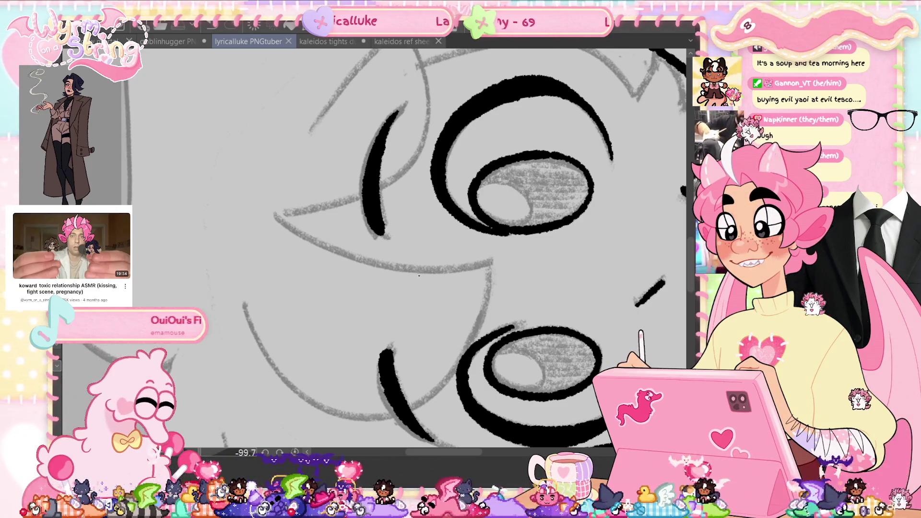
left_click(293, 453)
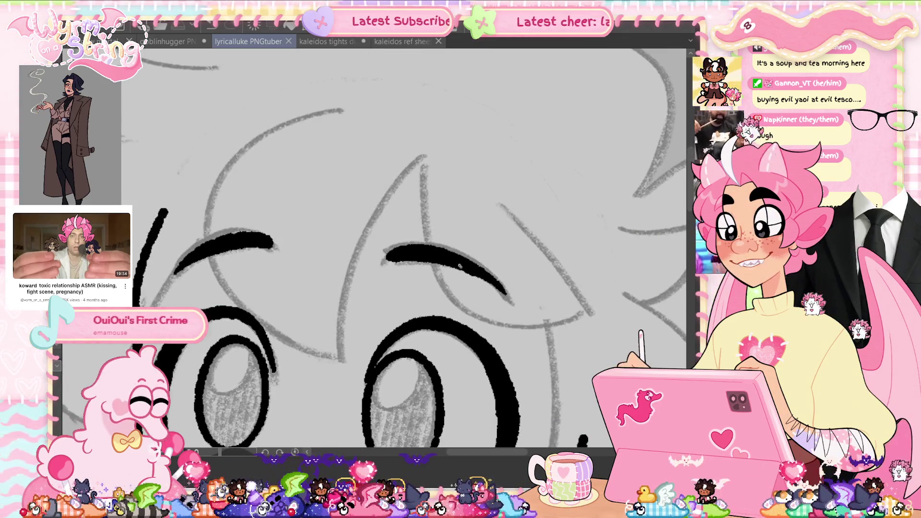
key("ctrl+s")
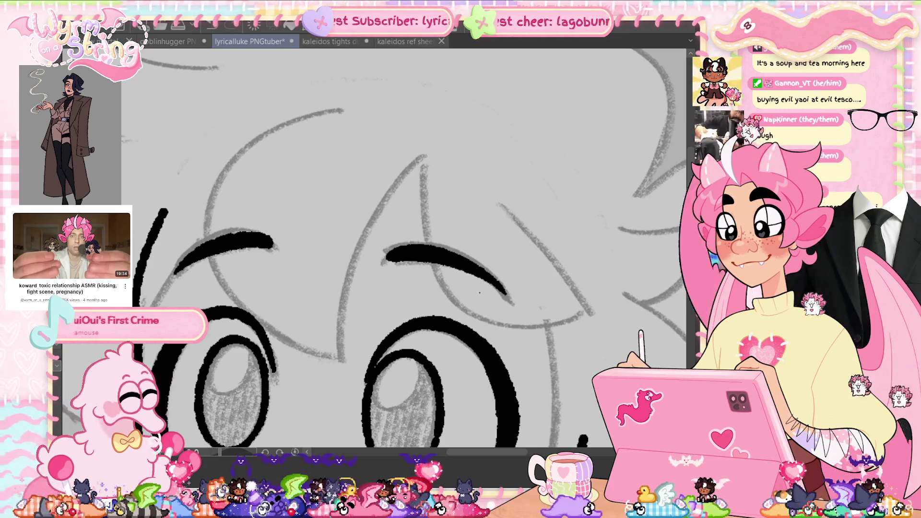
- Zoom out until the whole drawing fits in the window
left_click_drag(499, 287, 528, 53)
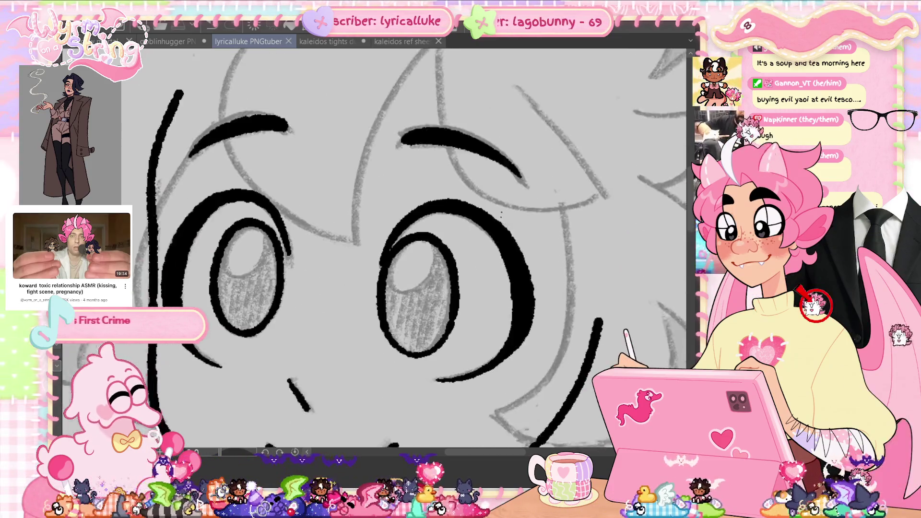
key("ctrl+minus")
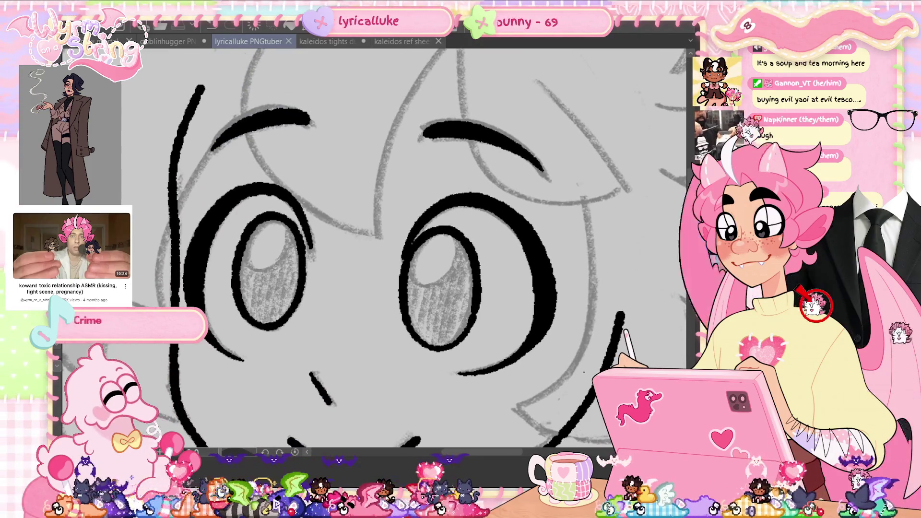
key("ctrl+0")
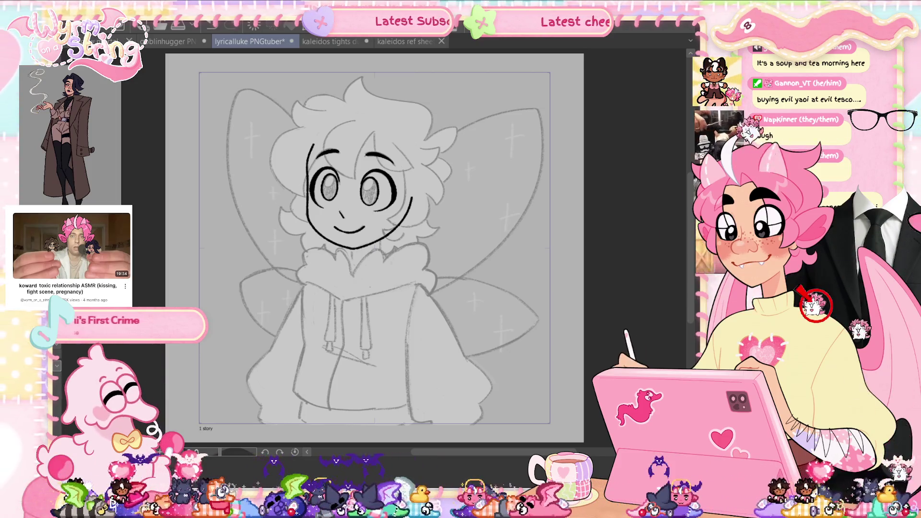
- Save the drawing with the face outline, eyes and smile inked, viewing the full canvas
key("ctrl+s")
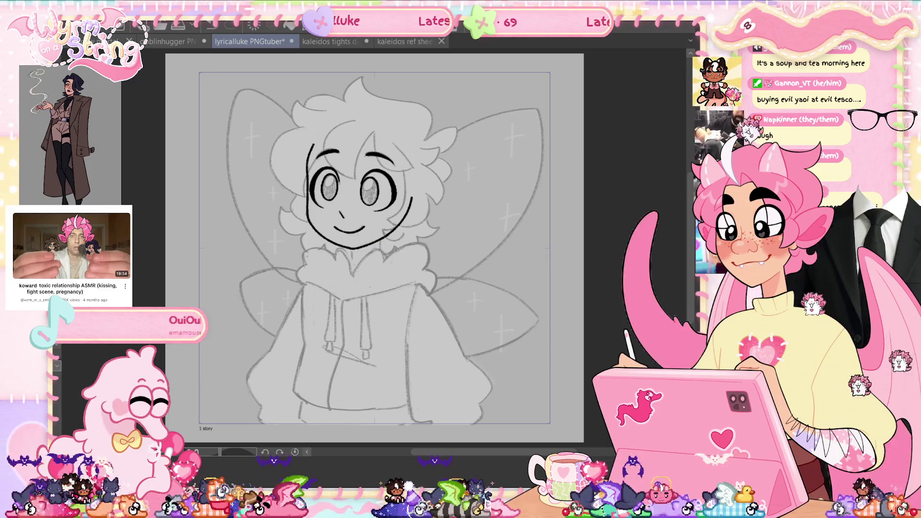
scroll(354, 135, "up", 1)
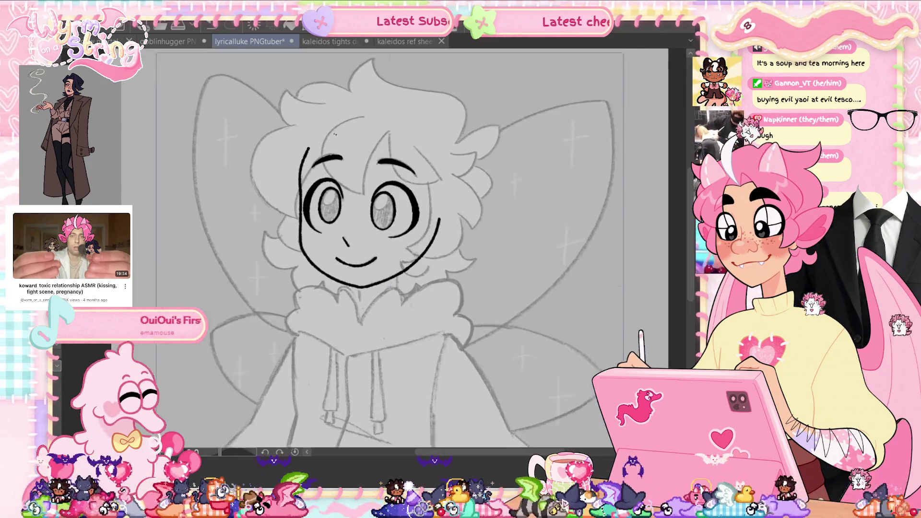
- Save the drawing and zoom in on the forehead
scroll(354, 134, "up", 2)
scroll(354, 135, "up", 2)
key("ctrl+s")
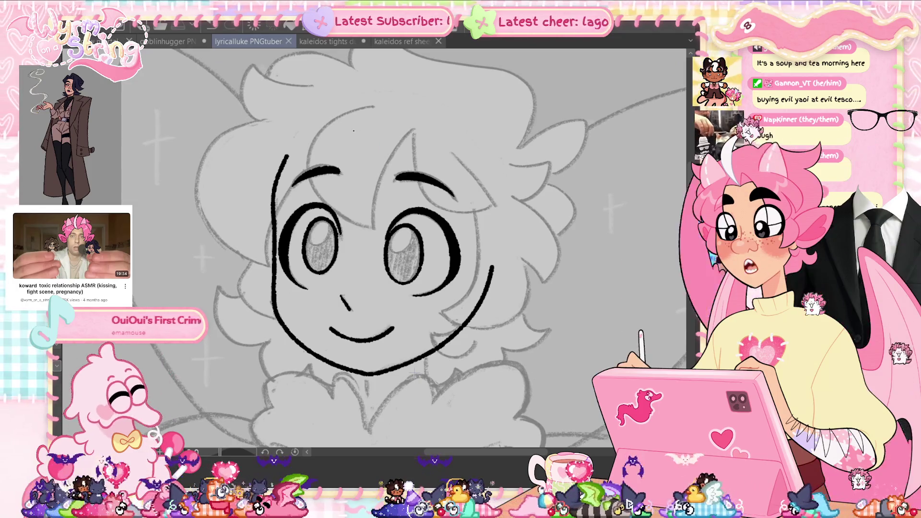
scroll(460, 262, "up", 2)
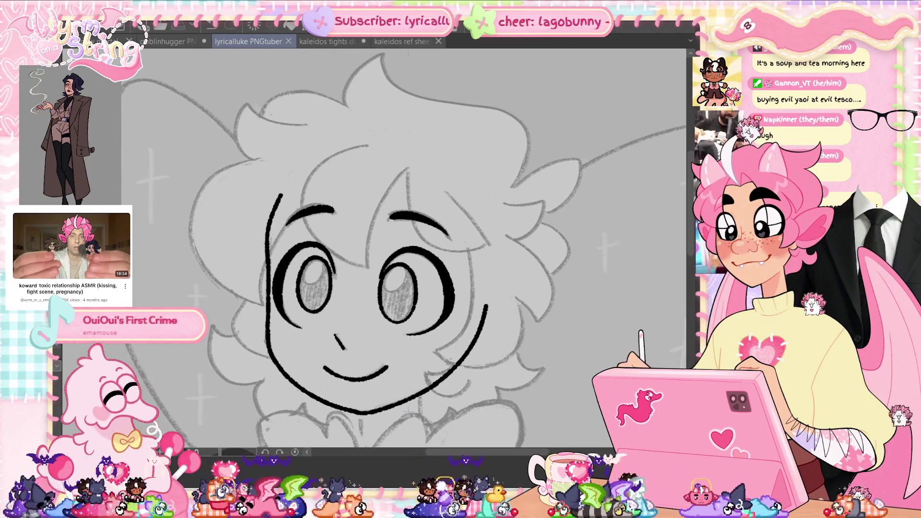
scroll(380, 158, "up", 2)
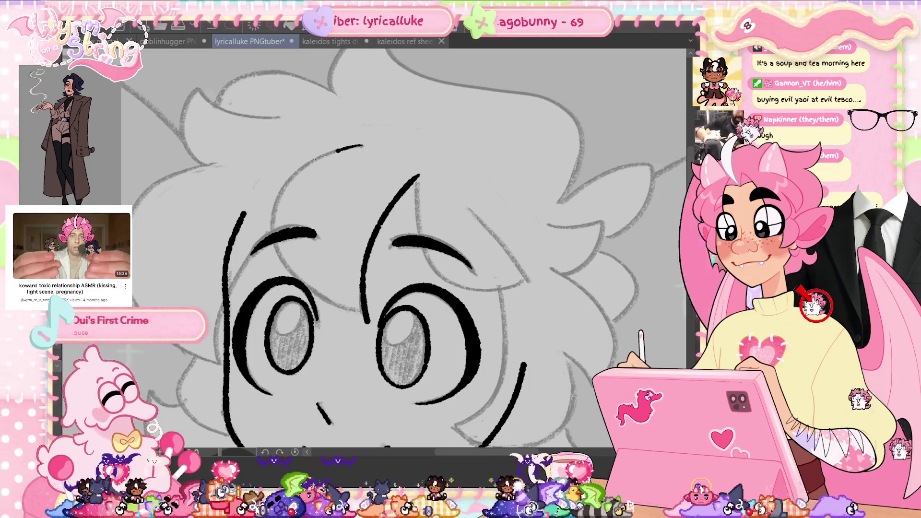
- Ink the long fringe strand across the forehead, undoing several attempts first
left_click_drag(362, 145, 389, 305)
key("ctrl+z")
left_click_drag(362, 144, 370, 304)
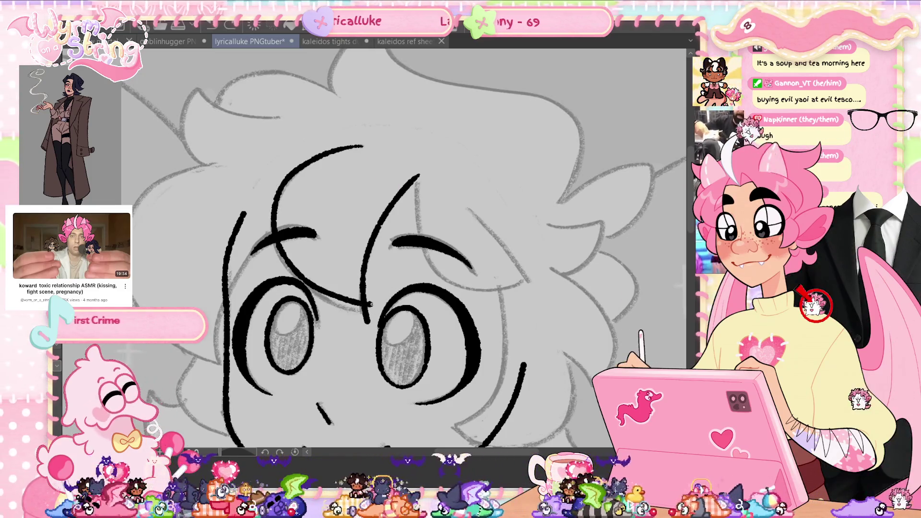
key("ctrl+z")
left_click_drag(362, 145, 327, 154)
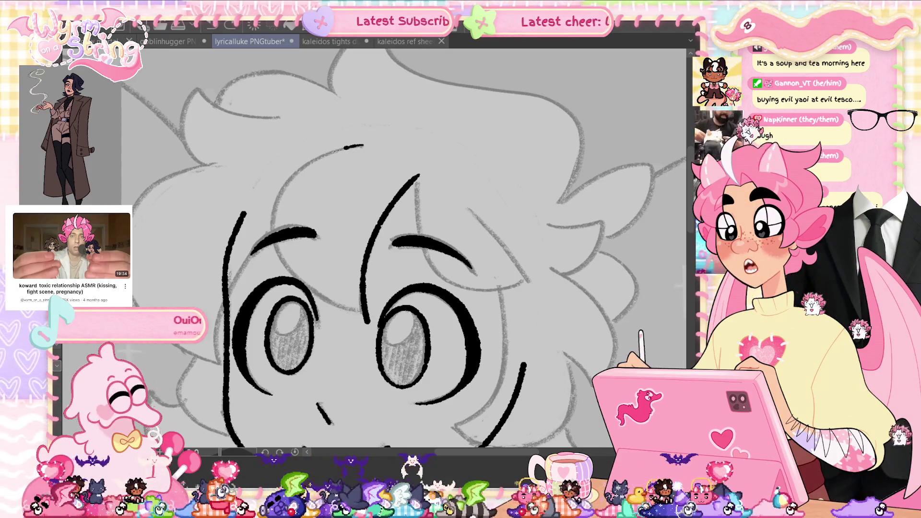
key("ctrl+z")
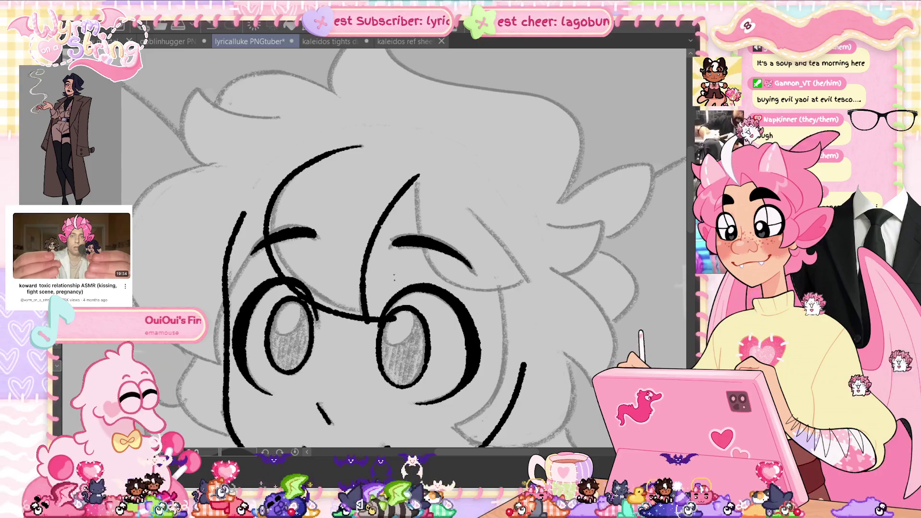
left_click_drag(361, 146, 381, 311)
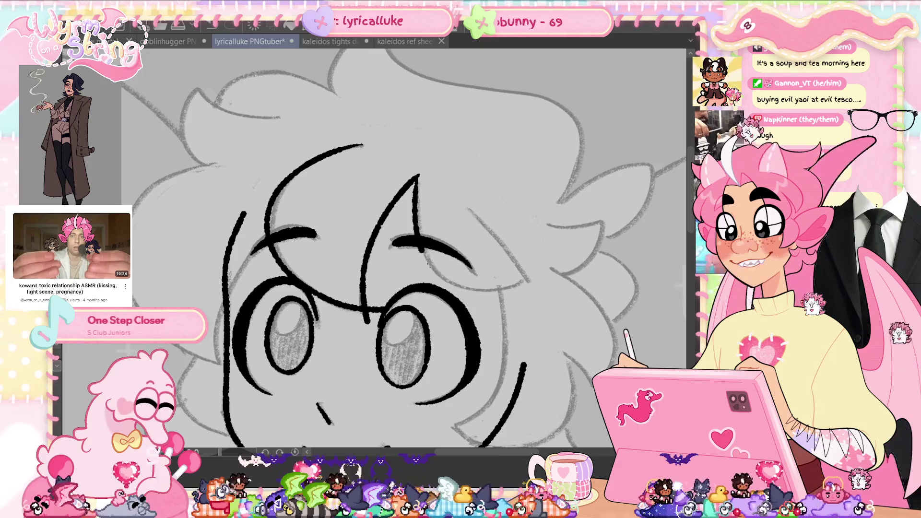
- Ink hair strands under the right eyebrow and down the right side, then save
left_click_drag(429, 263, 523, 275)
left_click_drag(469, 210, 530, 288)
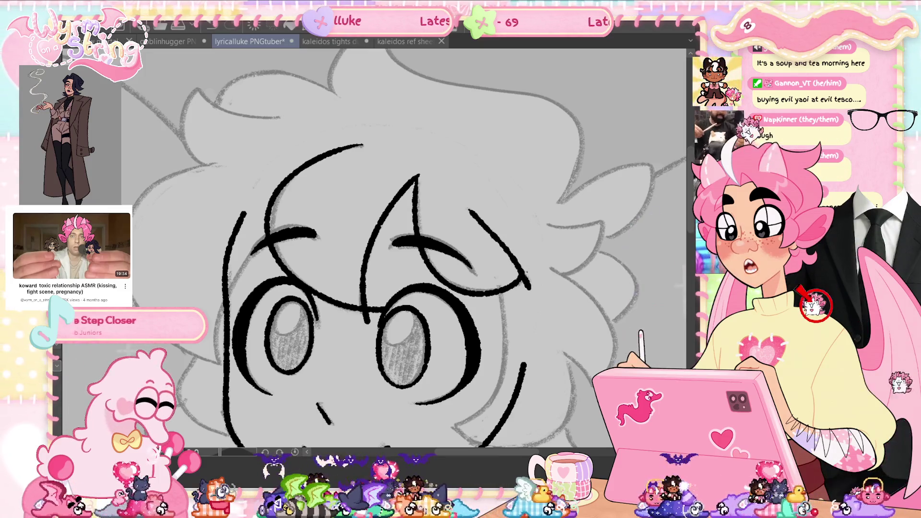
key("ctrl+z")
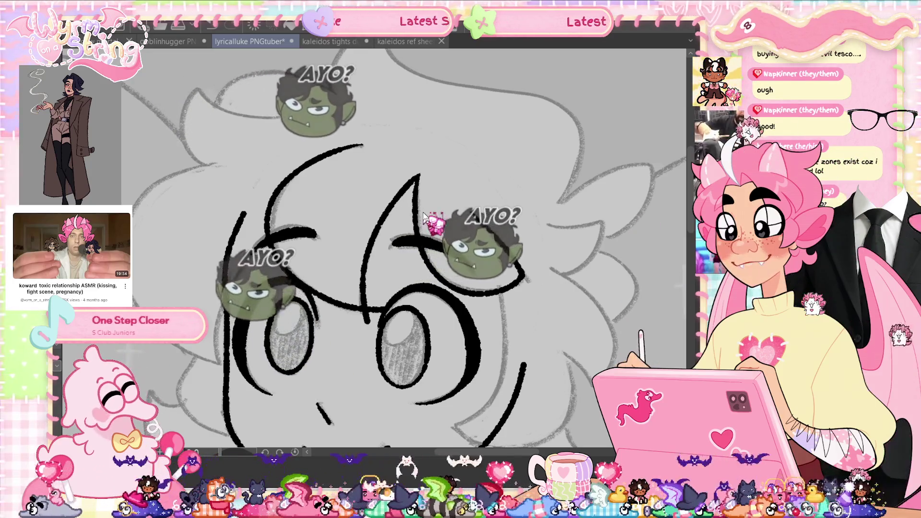
key("ctrl+s")
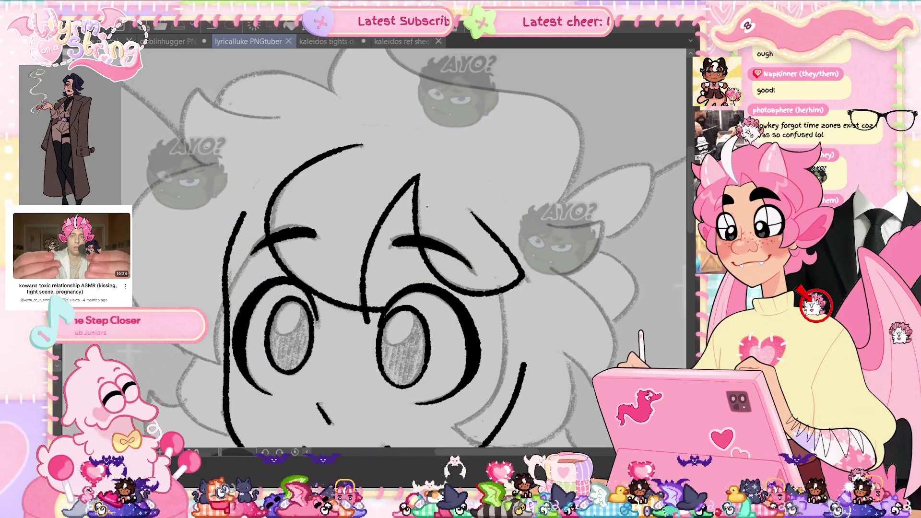
- Ink strands beside the left eye and the upper-left hair outline, undoing failed strokes
left_click_drag(230, 268, 214, 364)
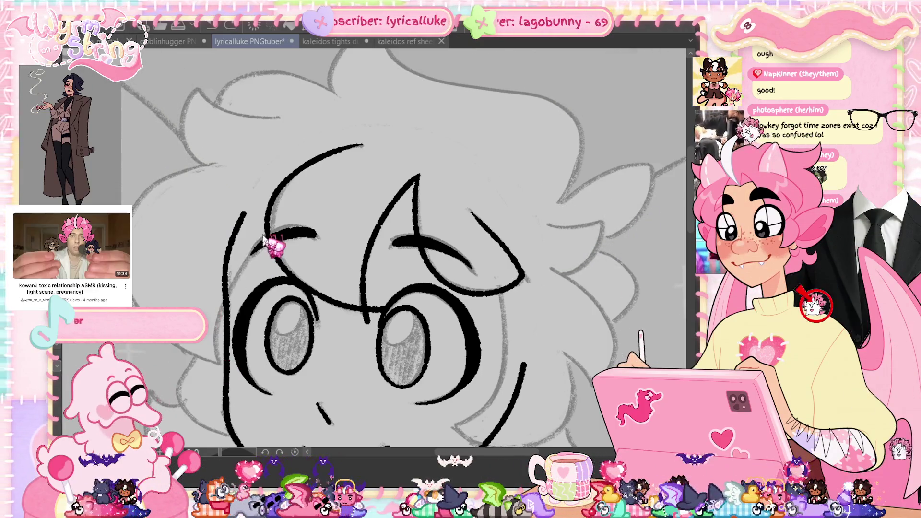
left_click_drag(264, 237, 218, 307)
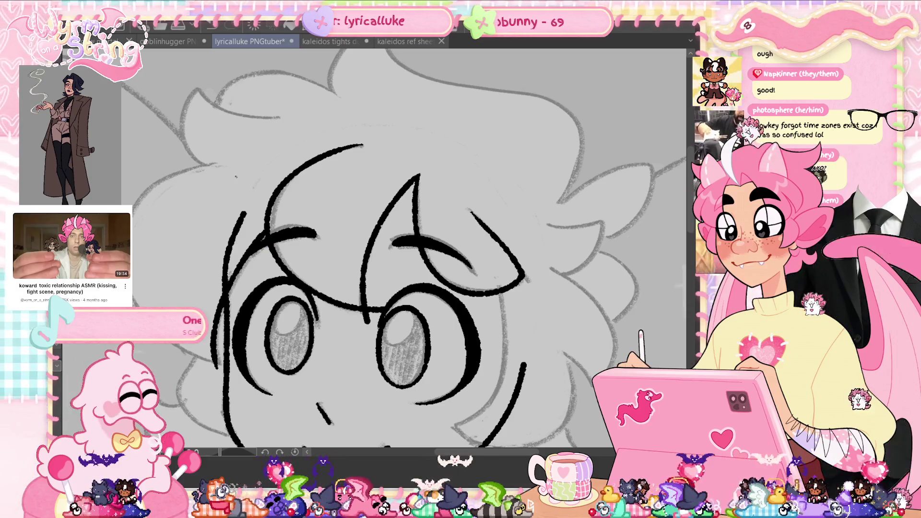
left_click_drag(214, 164, 190, 171)
key("ctrl+z")
key("ctrl+z")
key("ctrl+z")
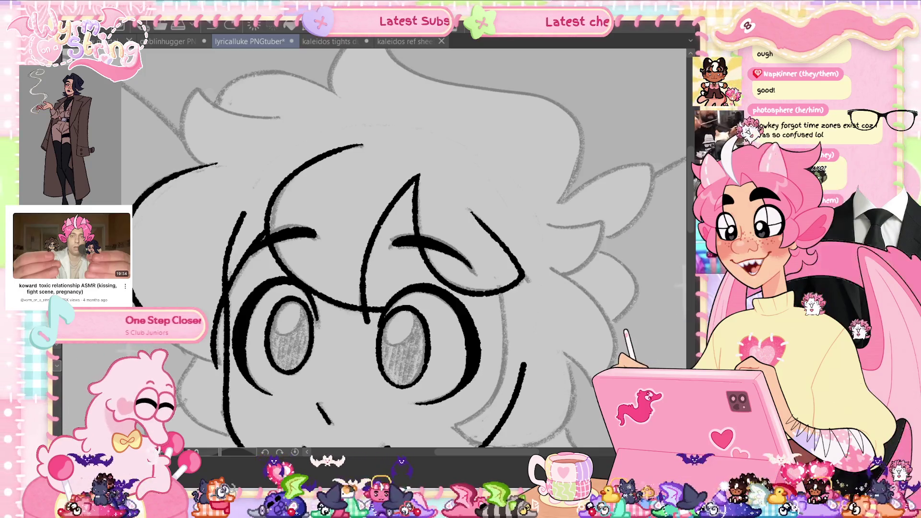
left_click_drag(216, 164, 134, 202)
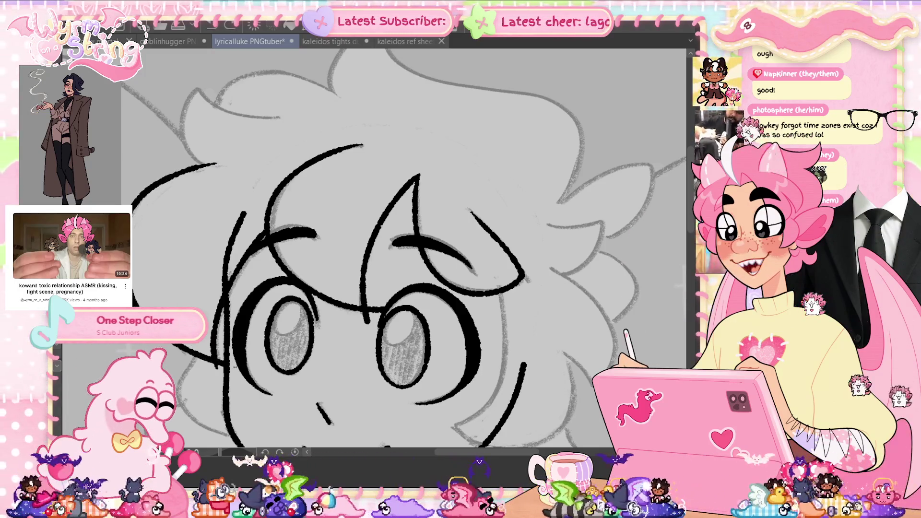
left_click_drag(220, 162, 160, 185)
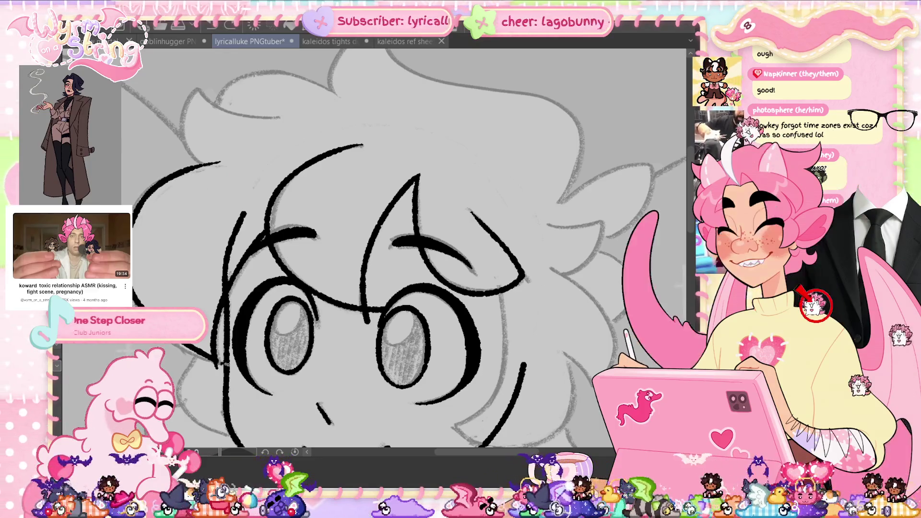
key("ctrl+z")
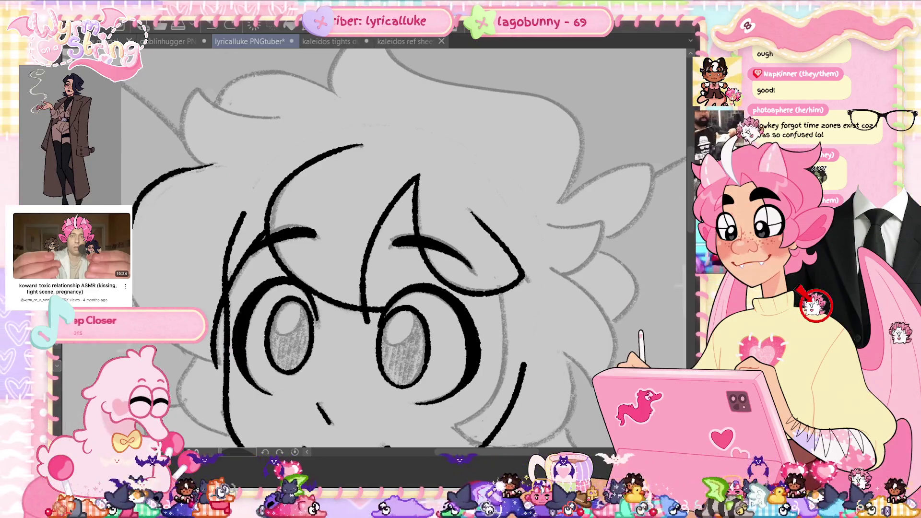
- Turn the canvas nearly upside down and ink a short hair stroke
mouse_move(479, 144)
left_mouse_down()
mouse_move(245, 451)
mouse_move(451, 445)
left_mouse_up()
key("ctrl+z")
left_click_drag(379, 189, 316, 143)
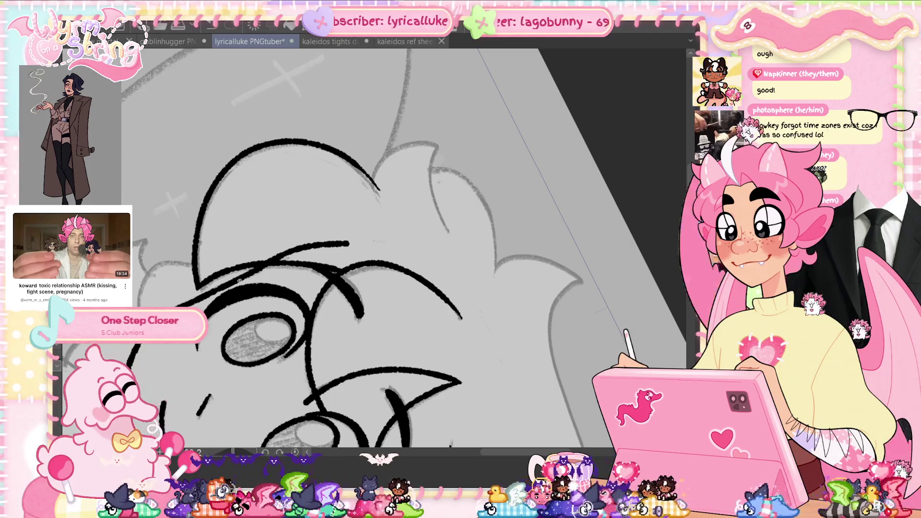
- Ink the spiky hair tuft's curved outline, erase its stray thin tail, and level the canvas
key("ctrl+s")
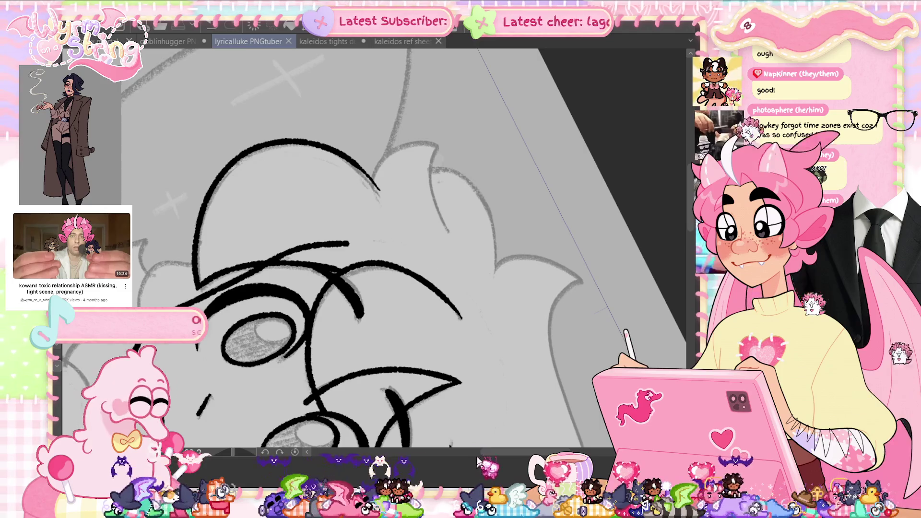
scroll(335, 240, "down", 2)
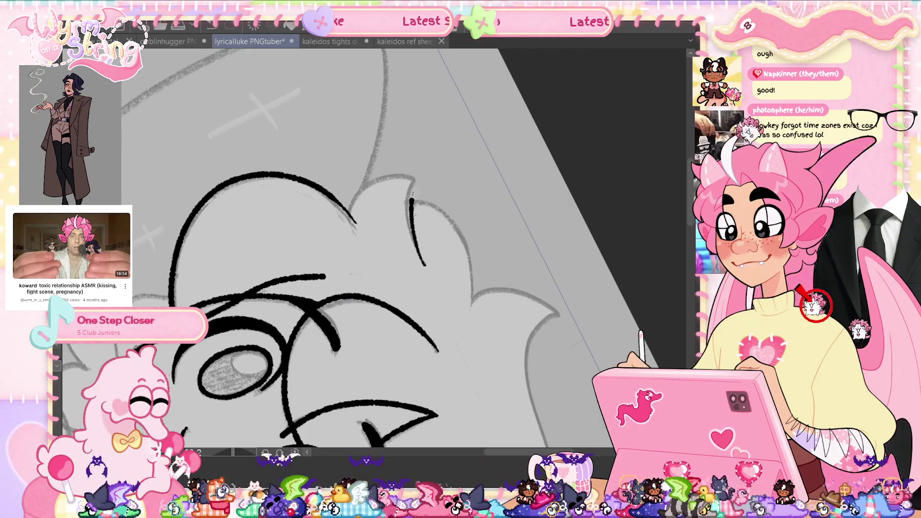
left_click_drag(412, 193, 357, 180)
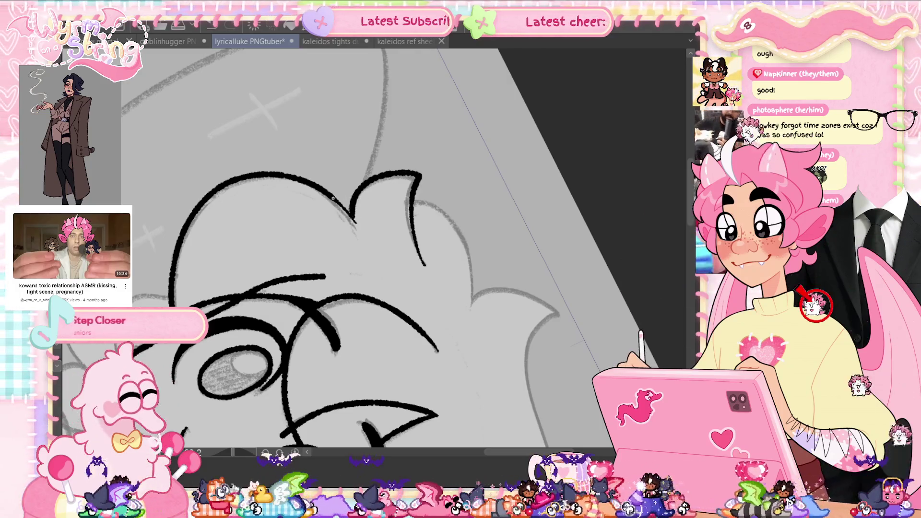
left_click_drag(363, 229, 355, 222)
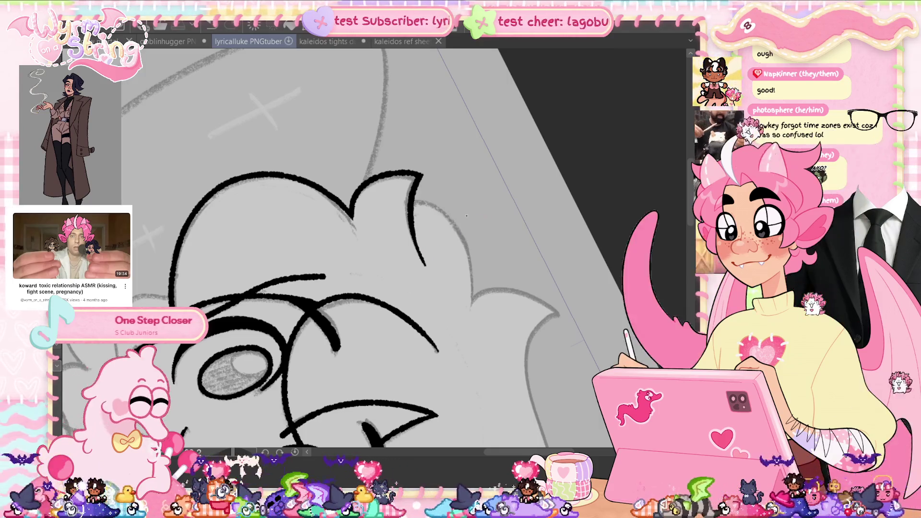
key("ctrl+at")
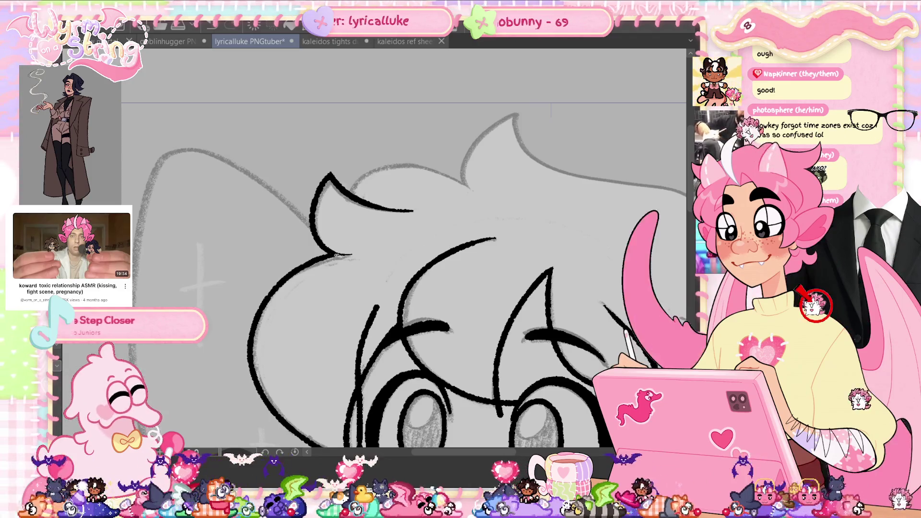
- Ink the right cheek and jaw curve, redrawing the jaw as a wider arc
left_click_drag(495, 221, 284, 53)
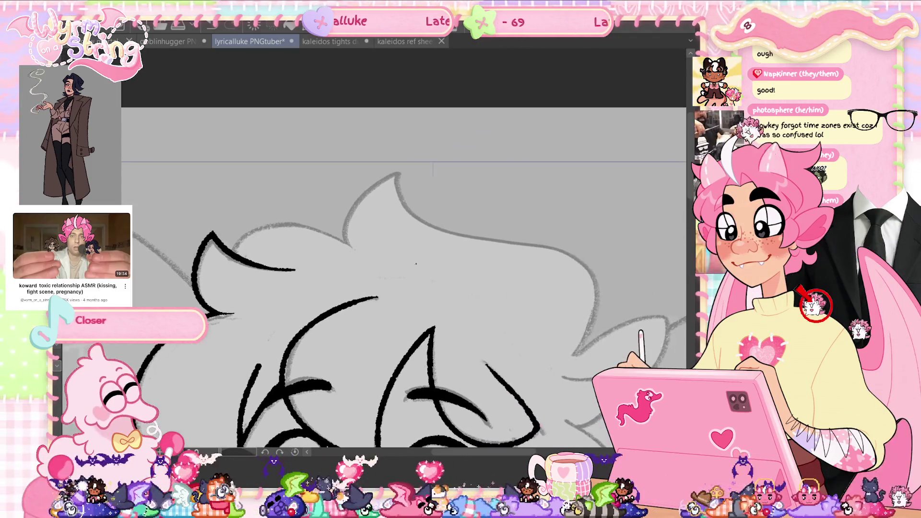
left_click_drag(479, 240, 470, 204)
left_click_drag(402, 243, 363, 299)
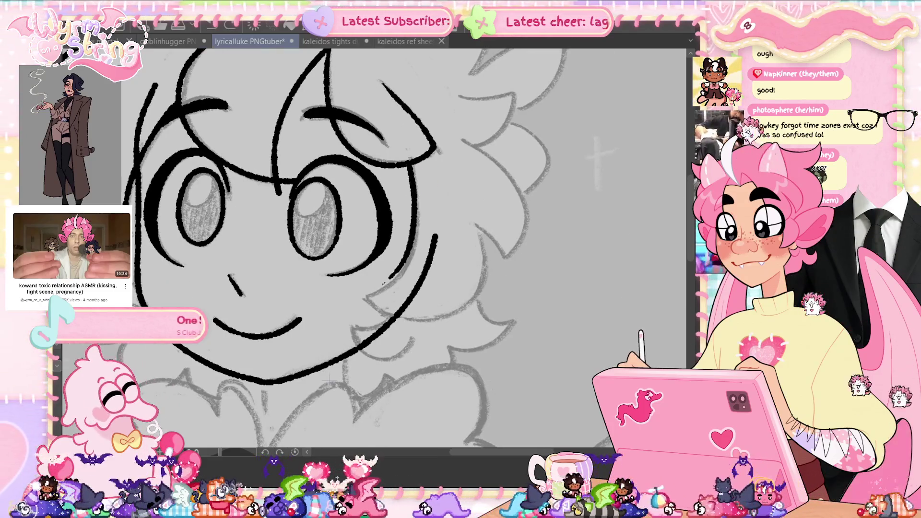
left_click_drag(359, 292, 394, 316)
key("ctrl+z")
left_click_drag(472, 221, 382, 312)
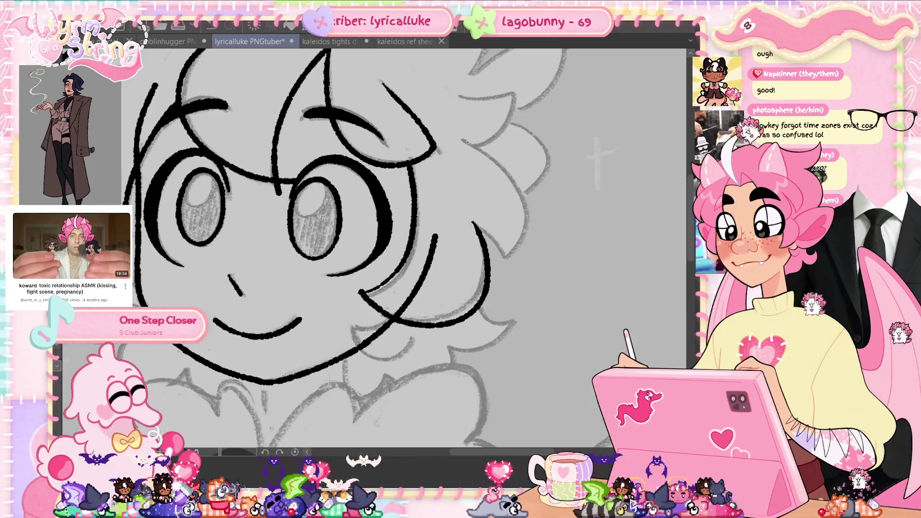
- Ink the curved hair strand beside the right cheek, redrawing it as a longer curve
left_click_drag(462, 138, 494, 251)
key("ctrl+z")
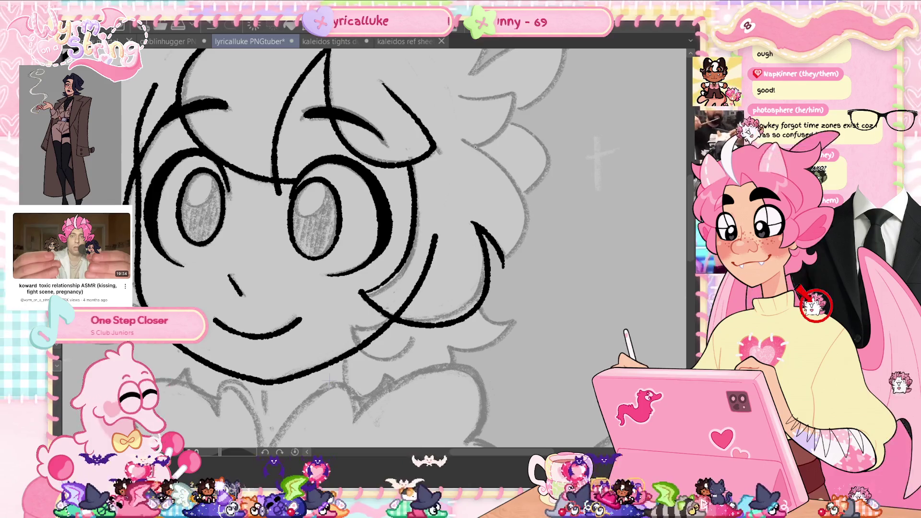
left_click_drag(465, 139, 523, 239)
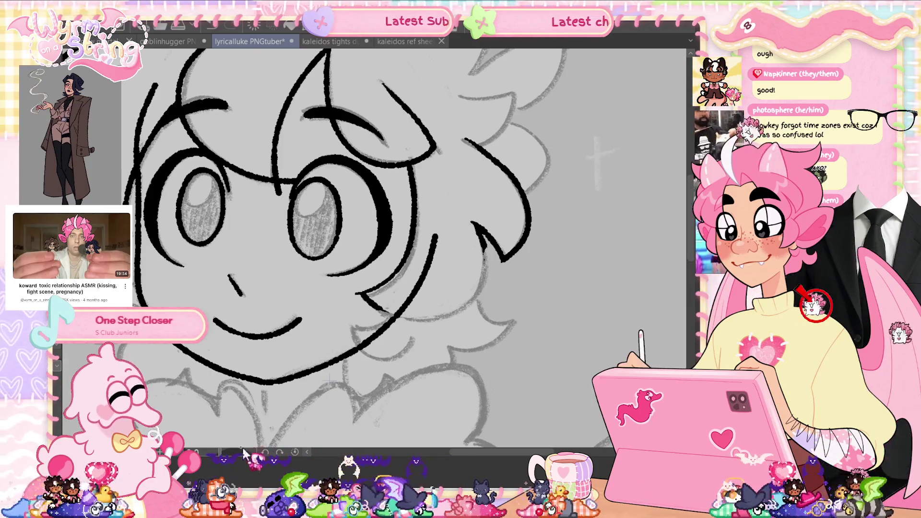
left_click_drag(244, 453, 384, 239)
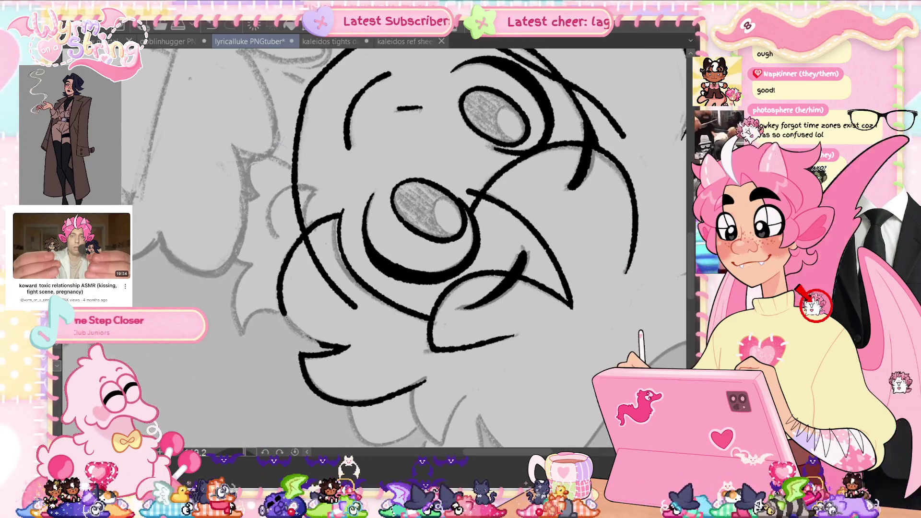
- Try two redraws of the hair curve along the face side, undoing both, then save
left_click_drag(316, 221, 336, 299)
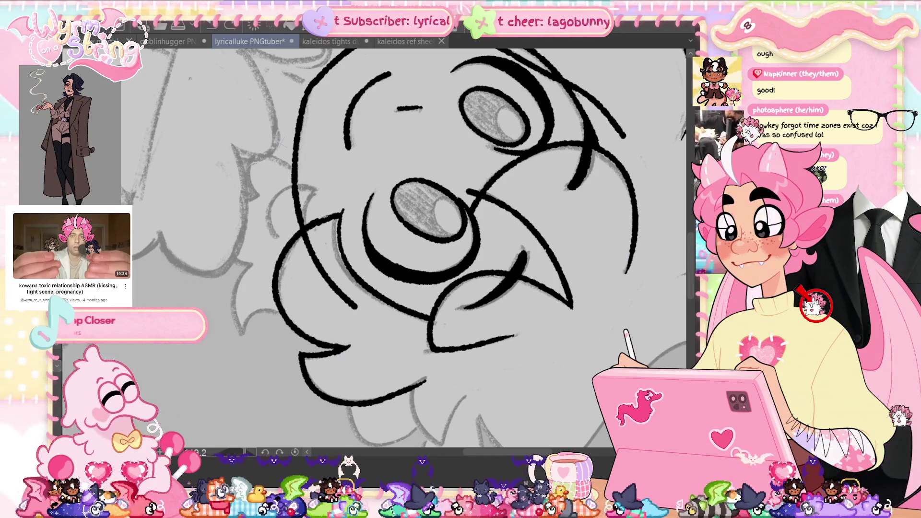
key("ctrl+z")
mouse_move(301, 232)
left_mouse_down()
mouse_move(293, 321)
mouse_move(289, 246)
left_mouse_up()
key("ctrl+z")
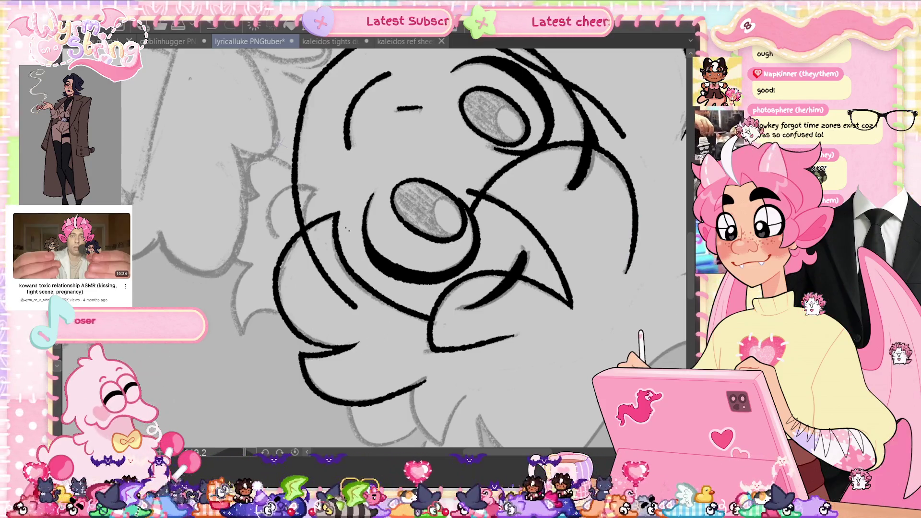
key("ctrl+s")
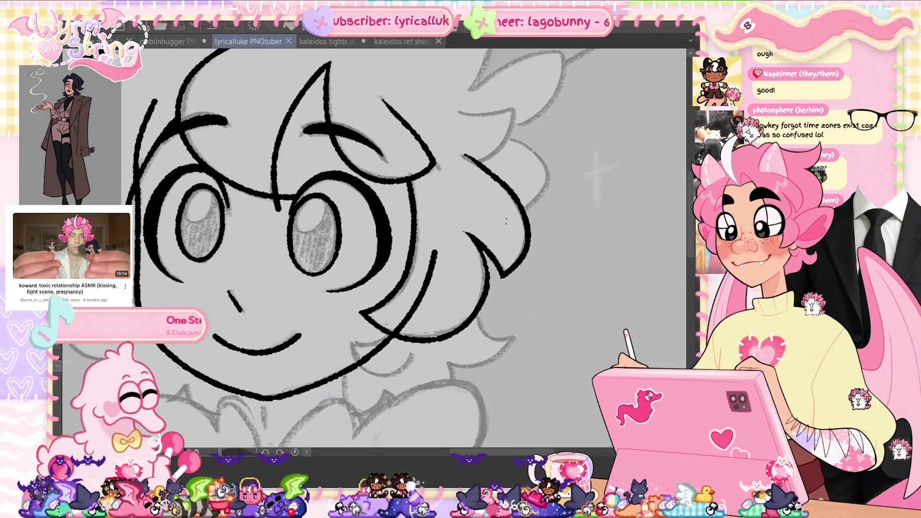
- Add a short ink line across the hair fringe above the eyes and save twice
scroll(374, 250, "up", 5)
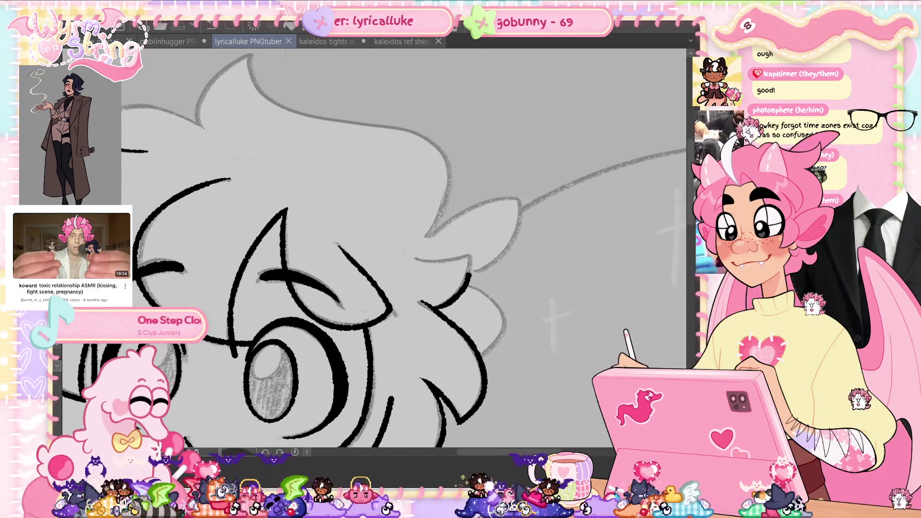
left_click_drag(406, 264, 469, 258)
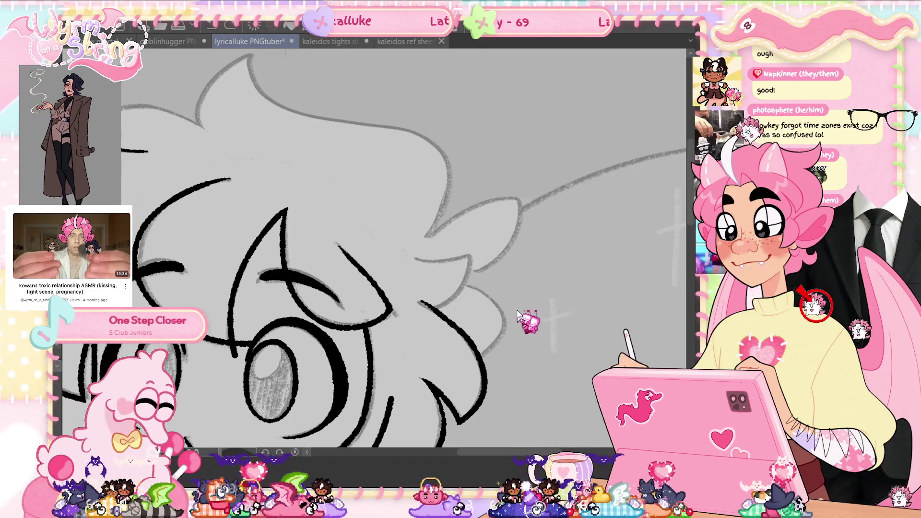
key("ctrl+s")
scroll(531, 292, "down", 2)
scroll(402, 249, "down", 2)
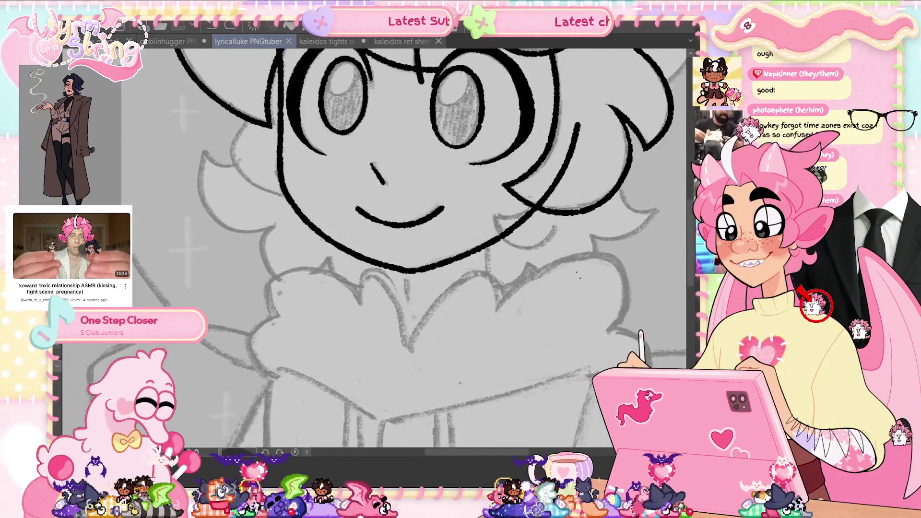
scroll(403, 249, "up", 3)
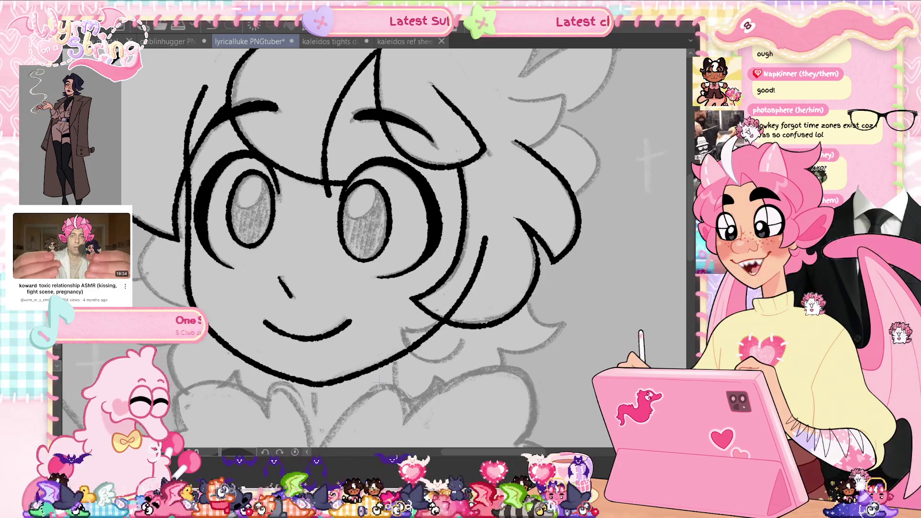
key("ctrl+s")
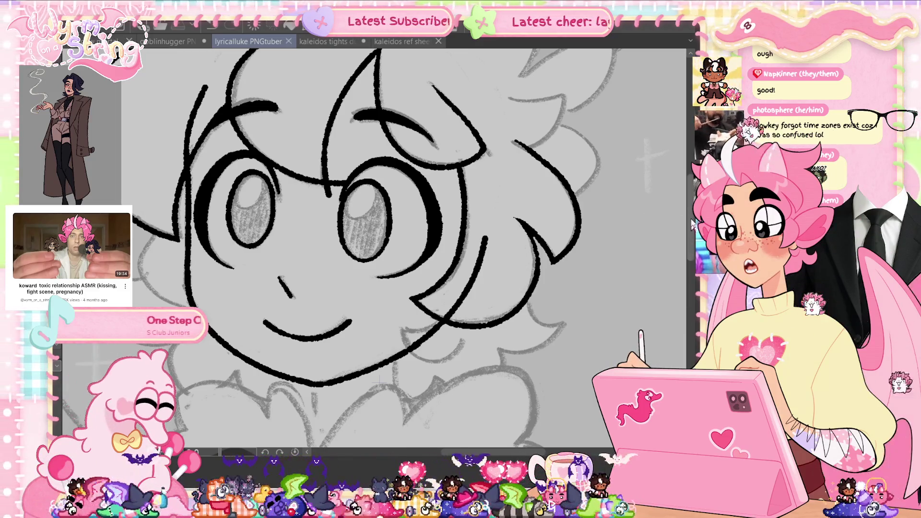
scroll(692, 224, "up", 3)
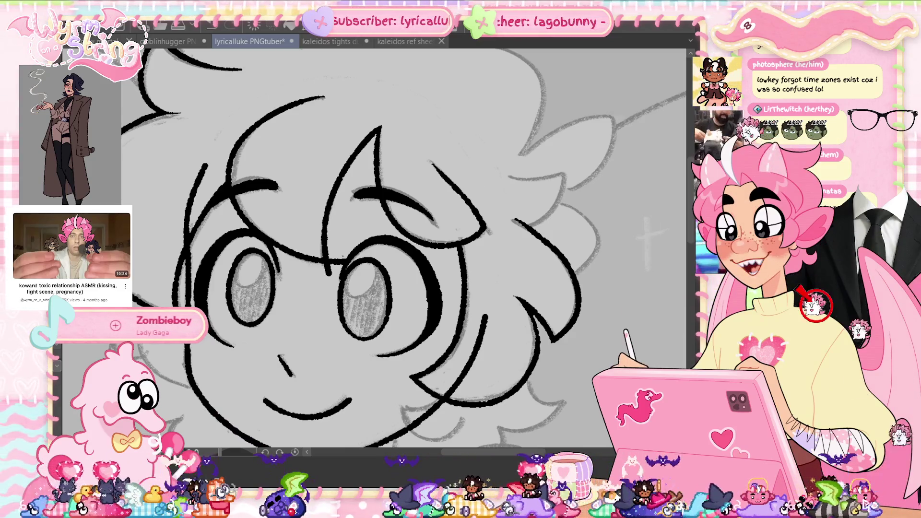
- Touch up the start of the hair line beside the right eye after discarding a guide curve, then save
scroll(344, 257, "up", 2)
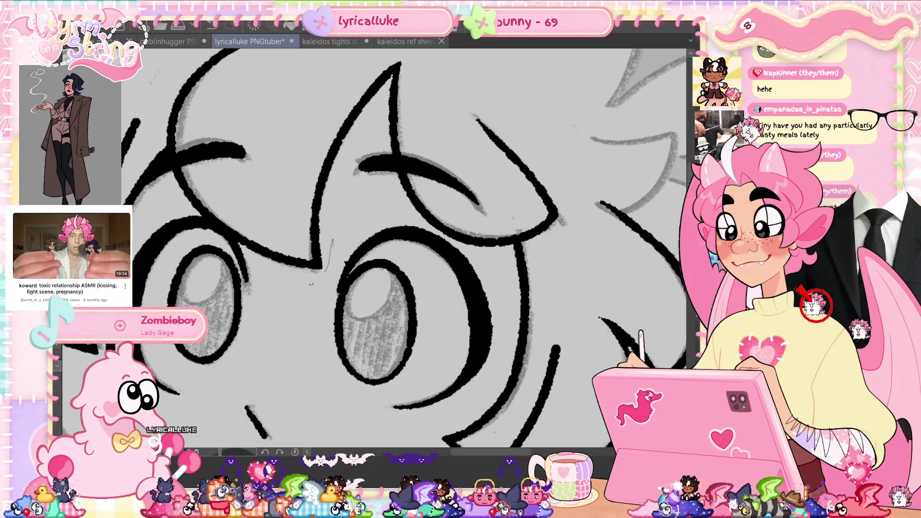
left_click_drag(332, 240, 326, 342)
key("ctrl+z")
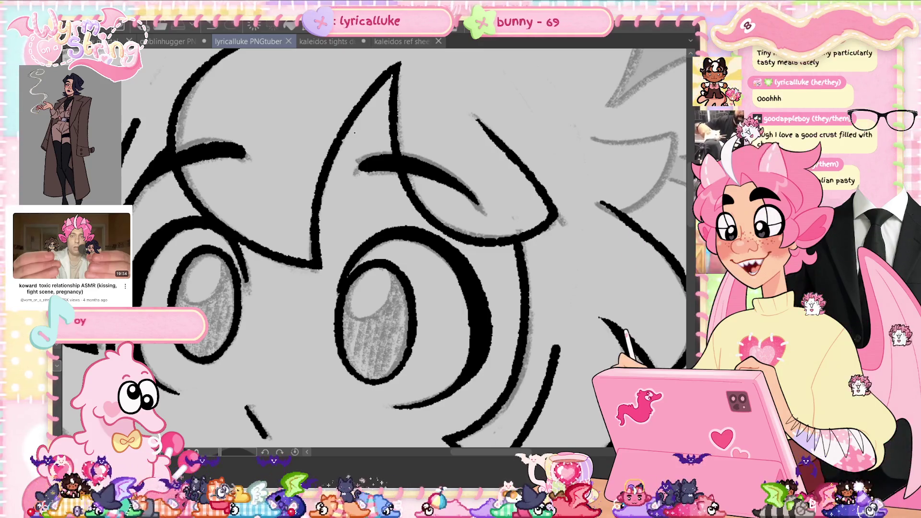
left_click_drag(484, 453, 499, 457)
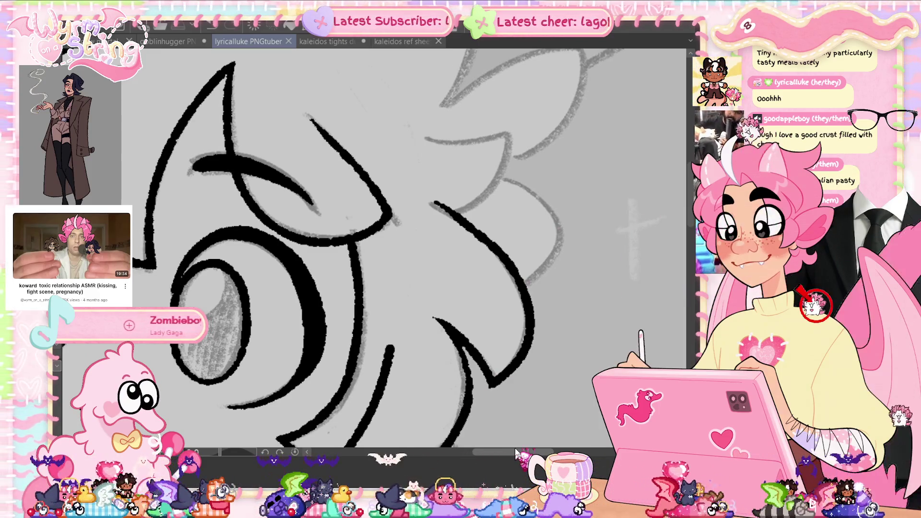
left_click_drag(515, 453, 509, 453)
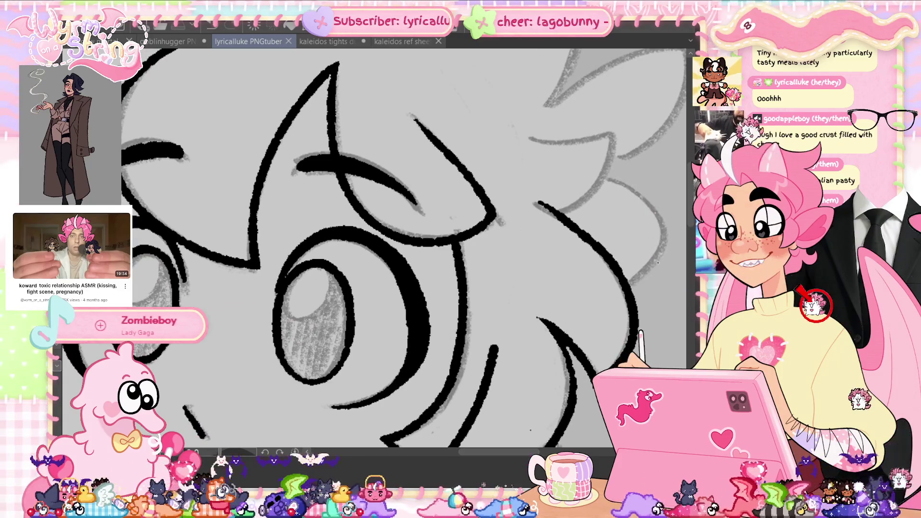
mouse_move(555, 179)
left_mouse_down()
mouse_move(538, 201)
mouse_move(554, 215)
left_mouse_up()
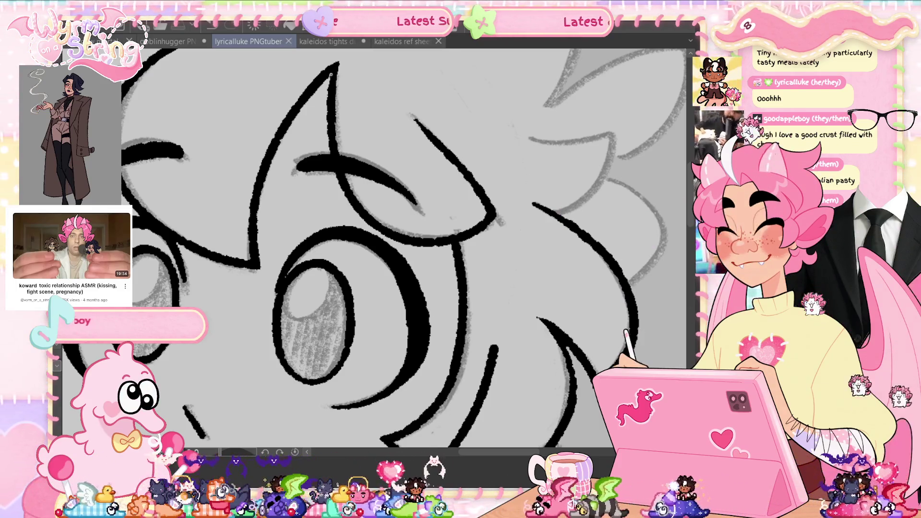
mouse_move(338, 233)
left_mouse_down()
mouse_move(444, 268)
mouse_move(454, 222)
left_mouse_up()
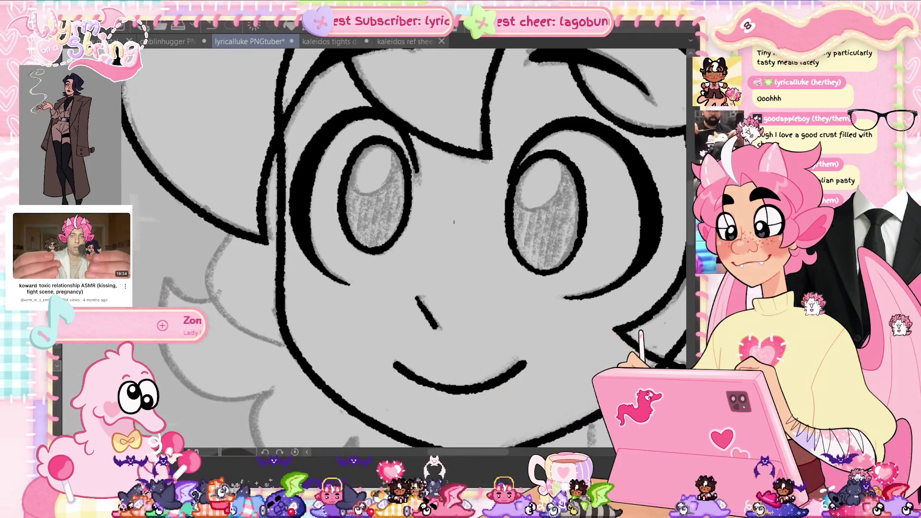
key("ctrl+s")
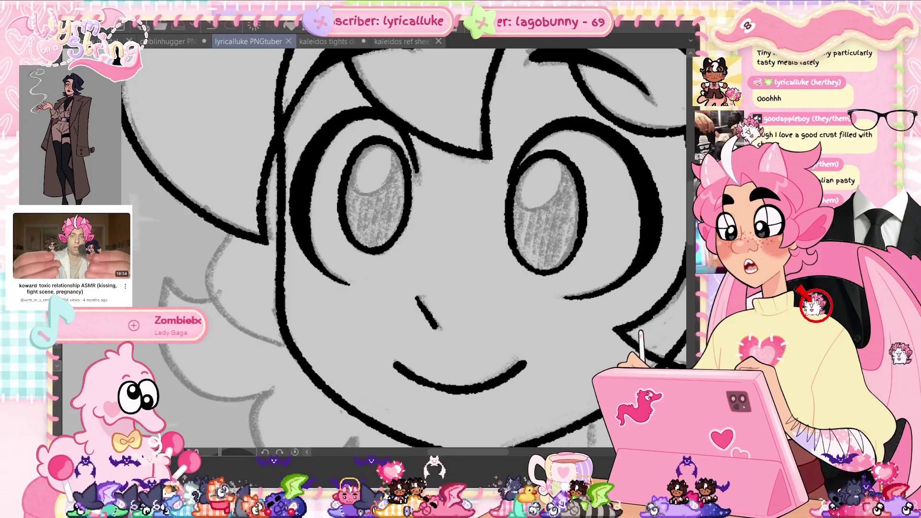